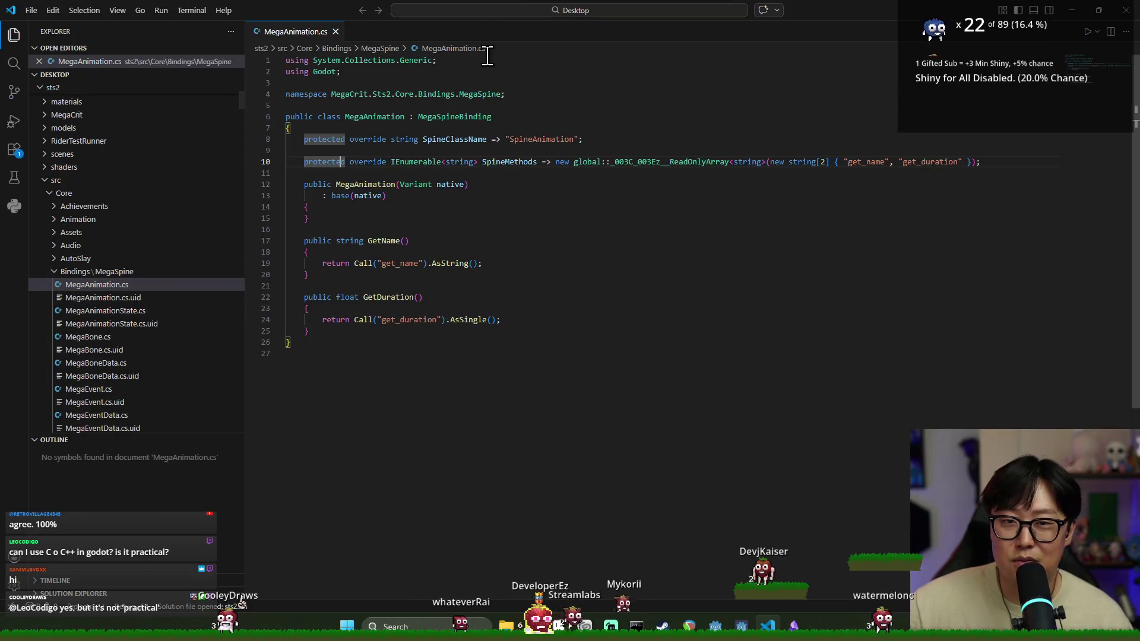
Step: Collapse the src folder in VS Code and switch to the Godot editor's JourneyMode scene
left_click(57, 180)
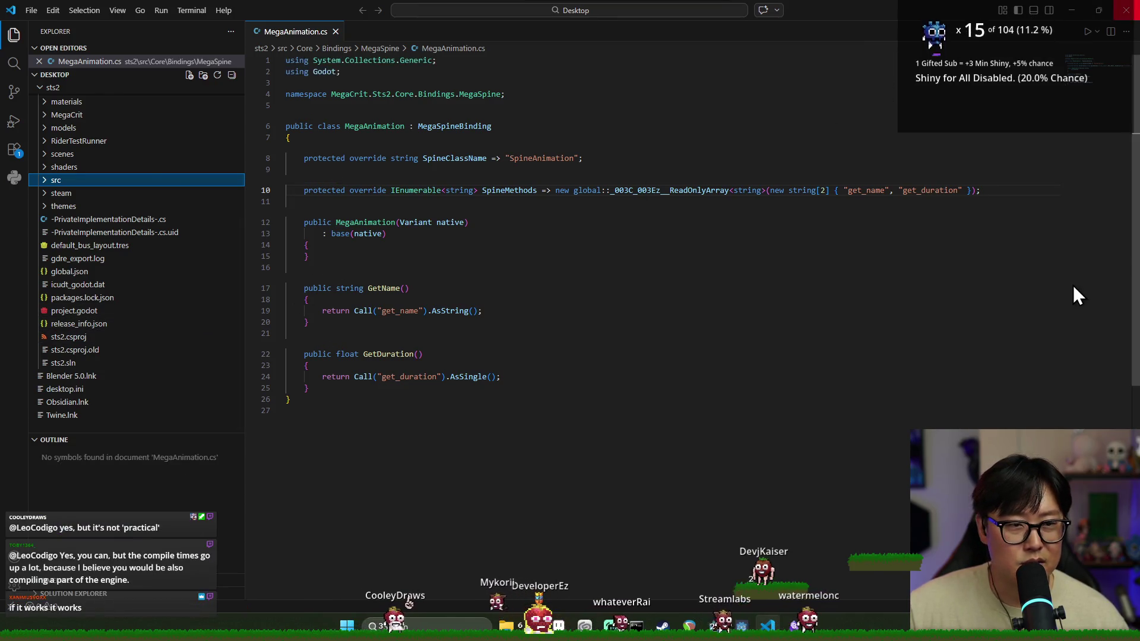
key("alt+Tab")
left_click_drag(760, 329, 707, 261)
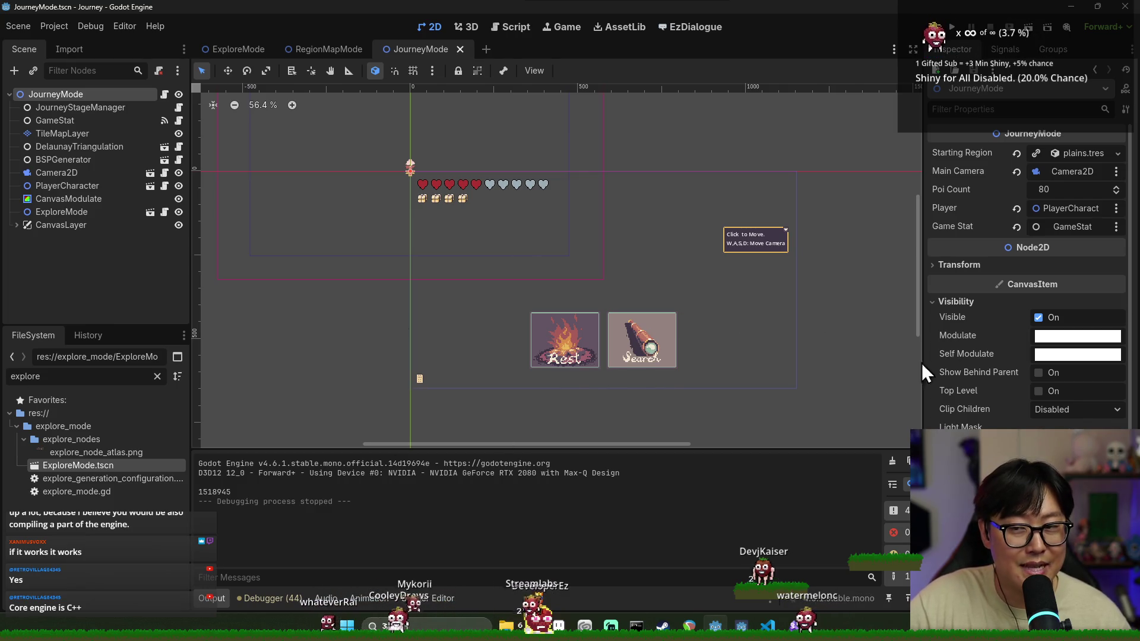
Step: Switch from the Godot editor to the Chrome window showing godotengine.org
mouse_move(740, 627)
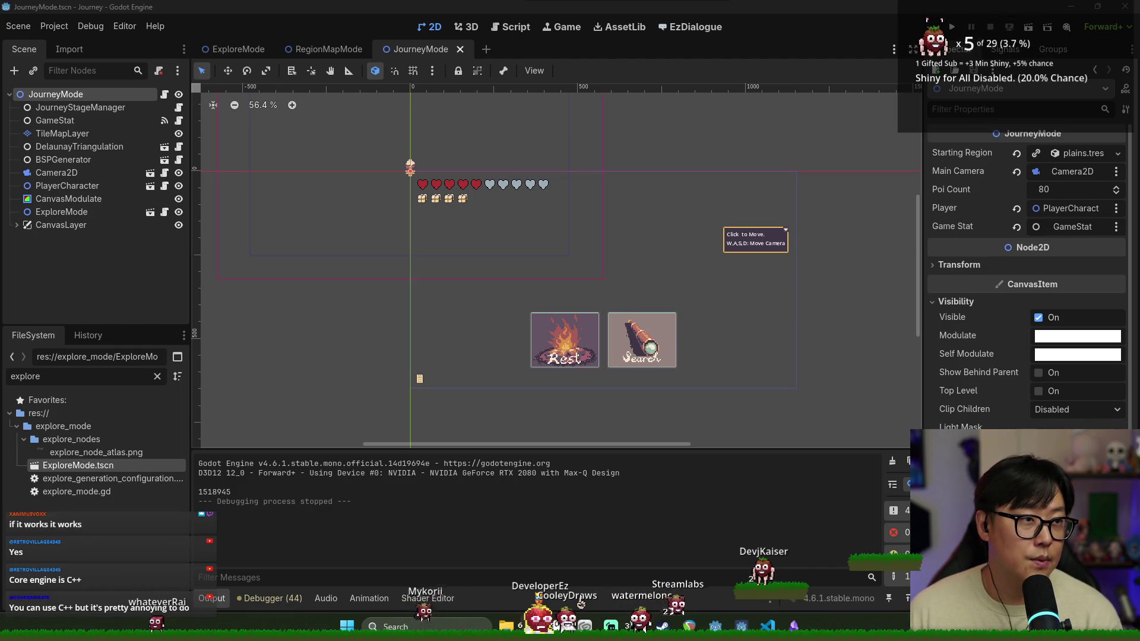
key("alt+Tab")
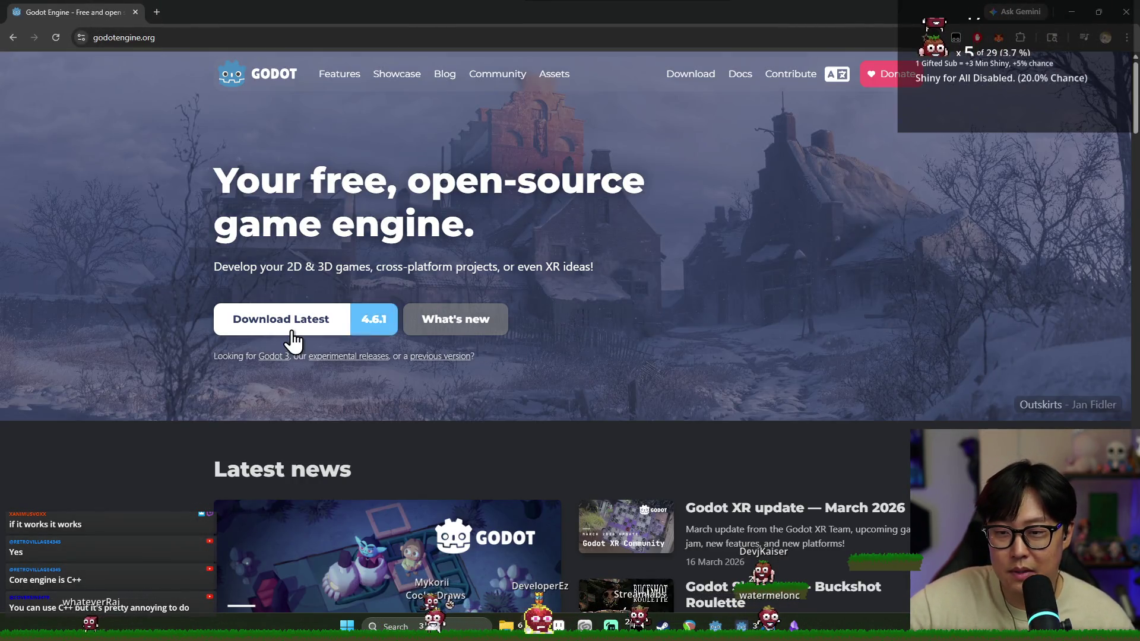
Step: Browse the Godot 4 Windows download page, then close Chrome to return to Godot
left_click(292, 333)
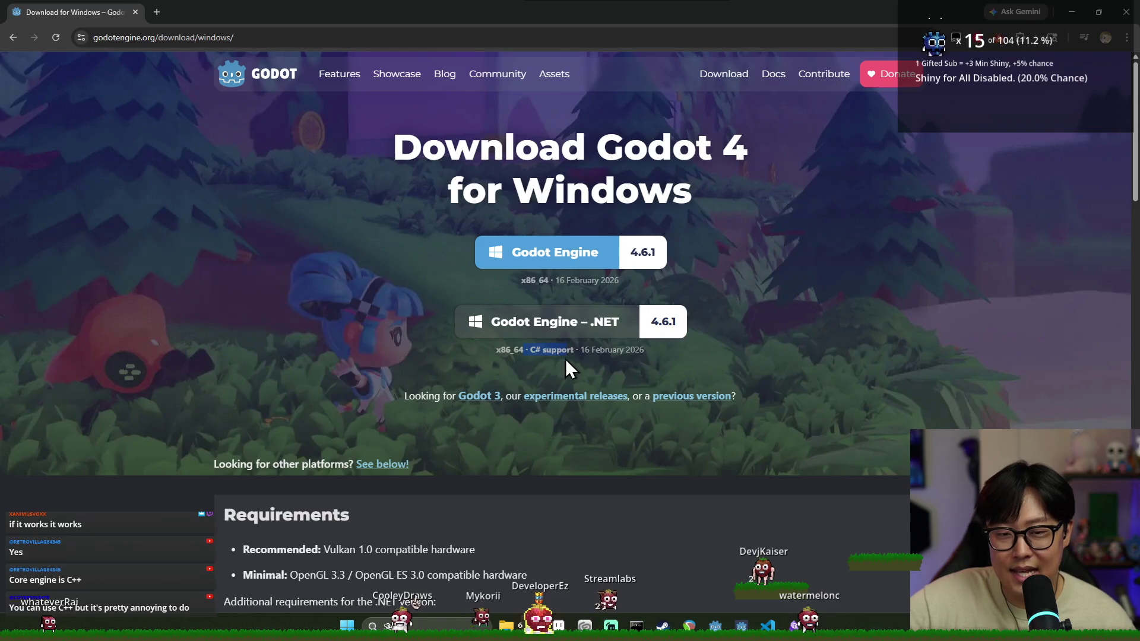
right_click(696, 529)
left_click(600, 524)
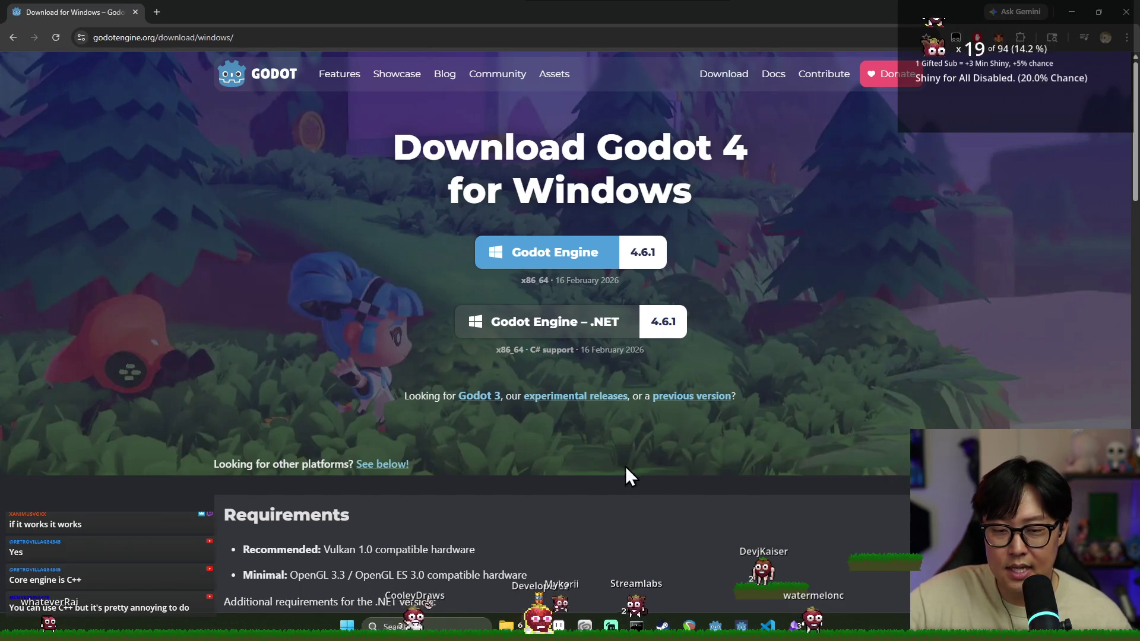
scroll(848, 433, "down", 6)
scroll(850, 429, "up", 2)
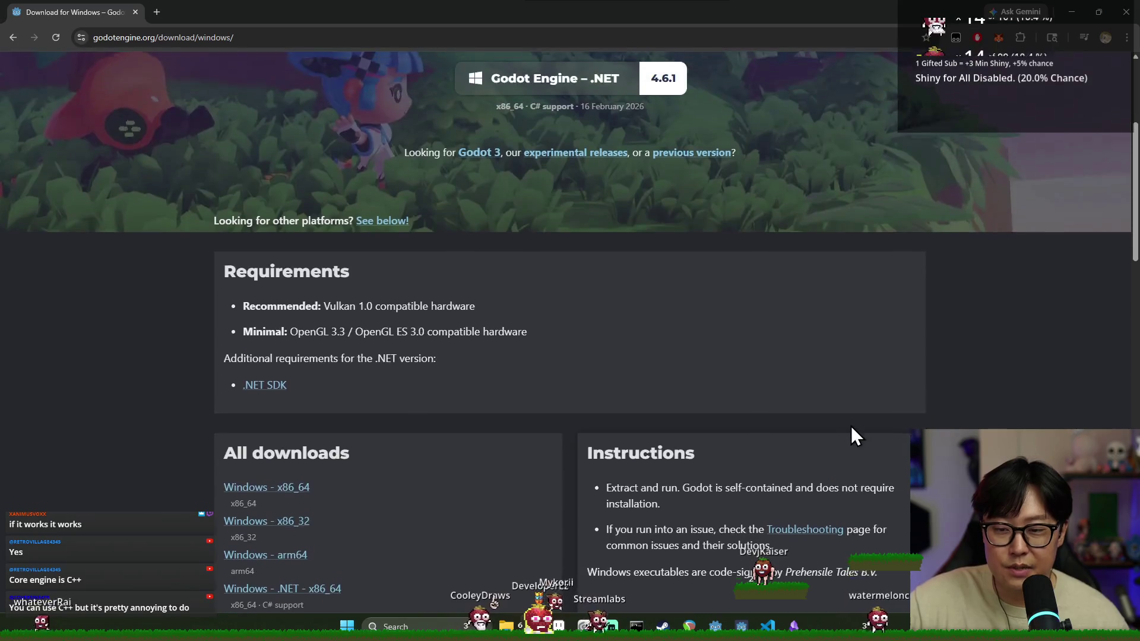
scroll(852, 428, "down", 6)
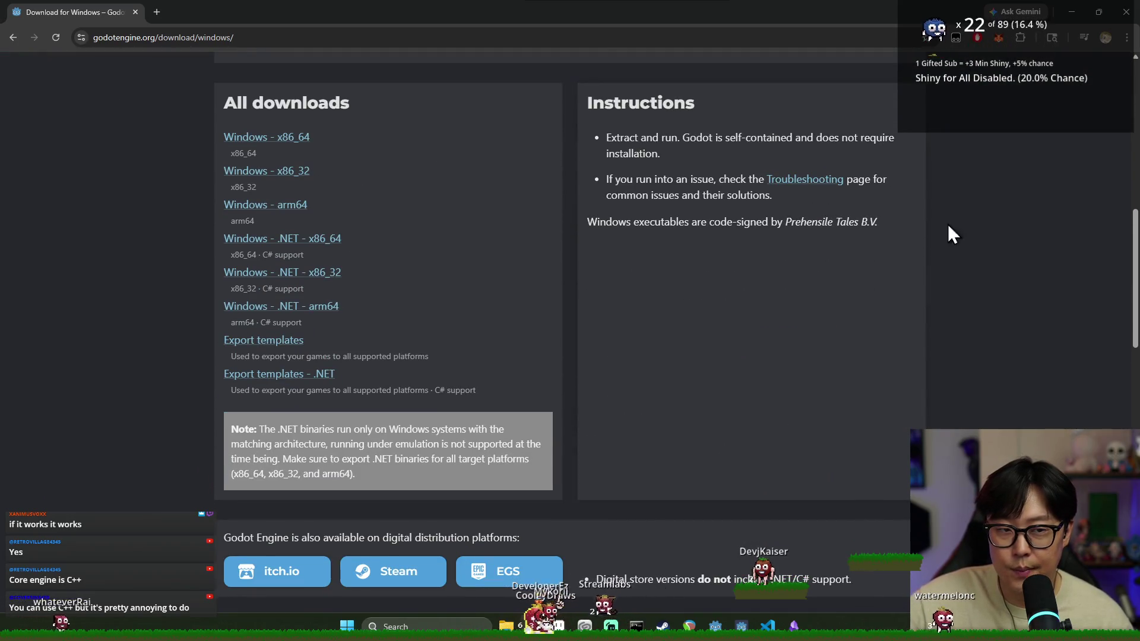
scroll(960, 209, "down", 4)
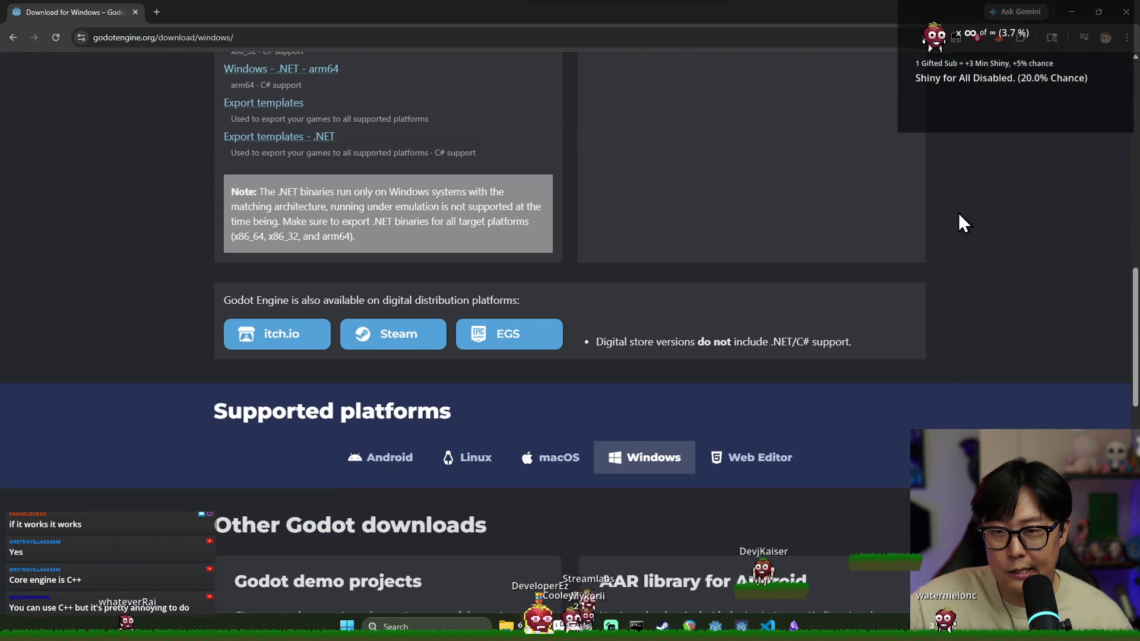
scroll(957, 214, "up", 3)
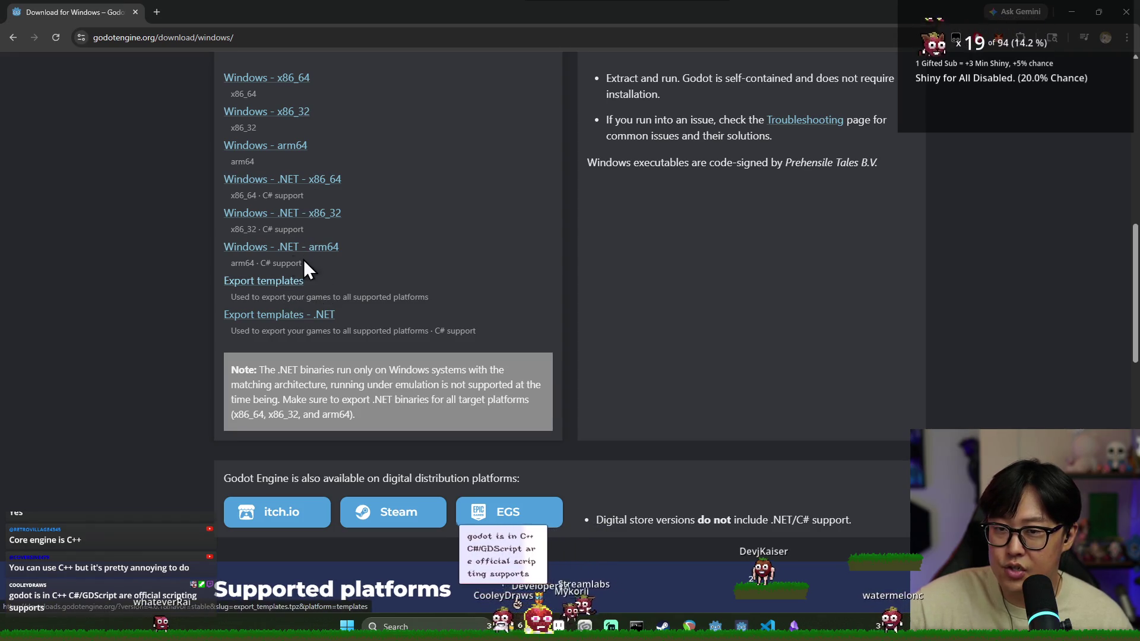
scroll(313, 254, "down", 4)
scroll(584, 419, "down", 2)
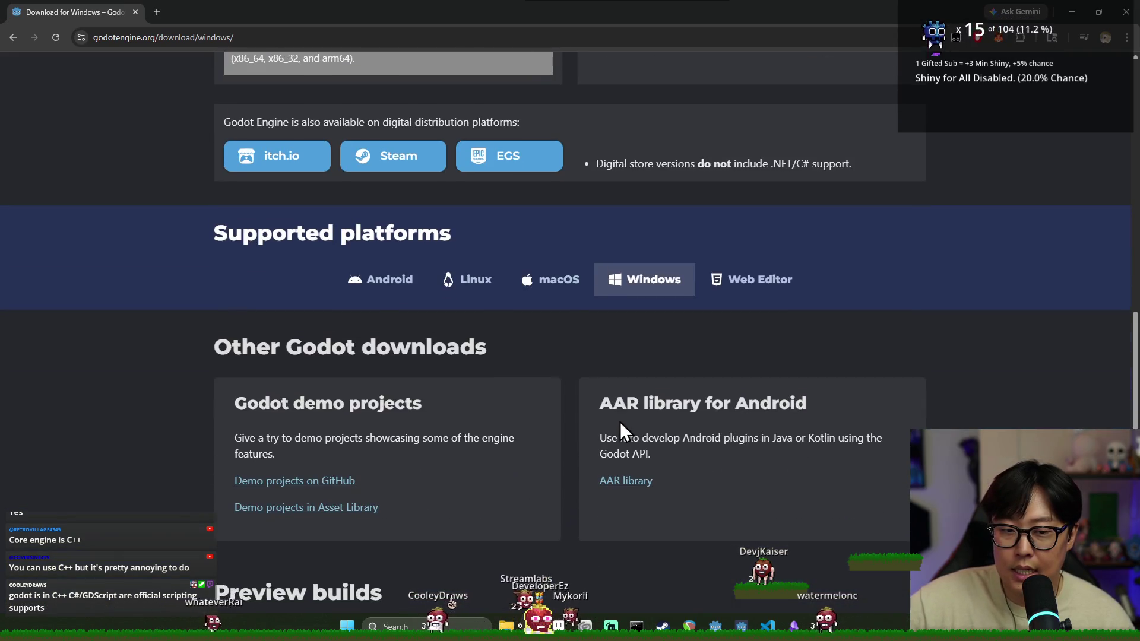
left_click(1122, 23)
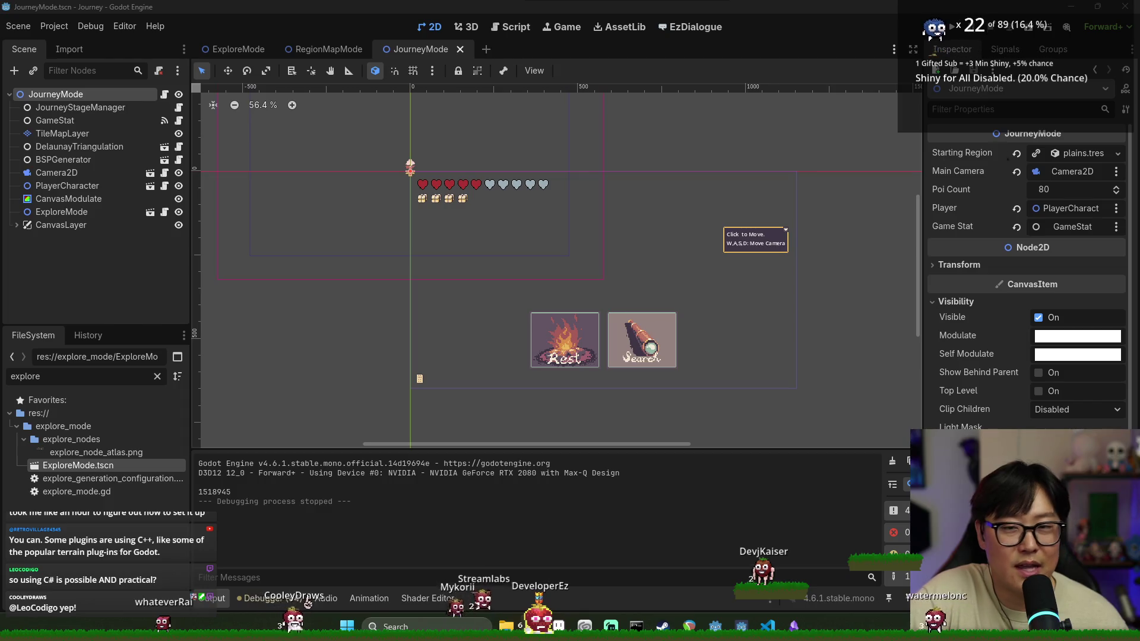
Step: Switch to the ExploreMode scene with its LineContainer and GraphGenerator nodes
left_click(236, 50)
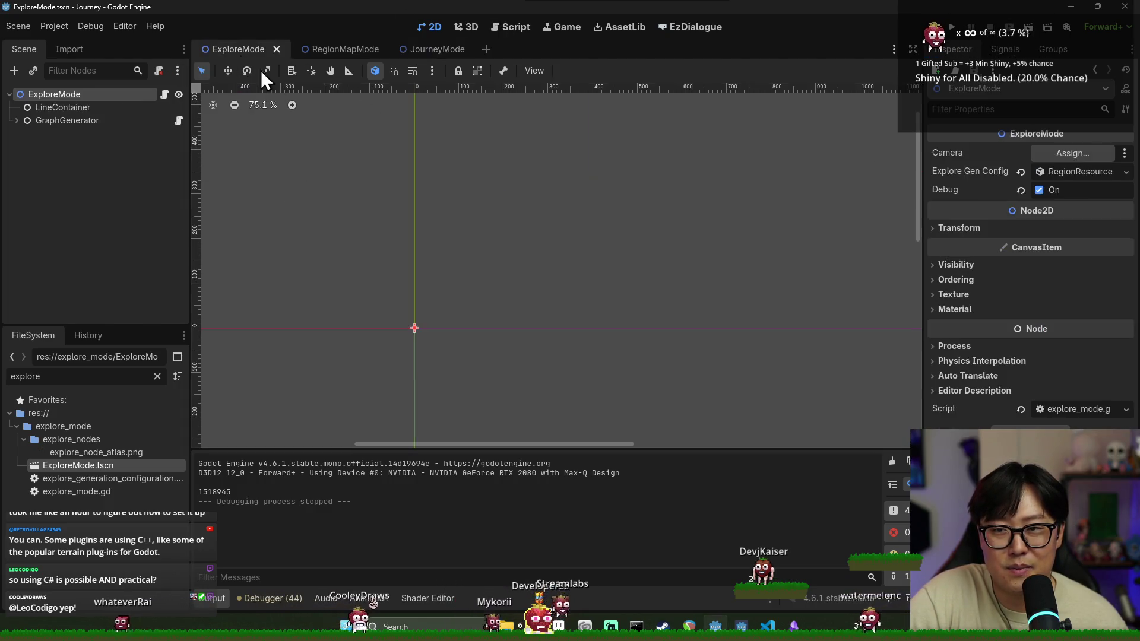
Step: Cycle through the RegionMapMode and JourneyMode scene tabs and return to the 2D view
left_click(333, 50)
left_click(420, 49)
left_click(688, 26)
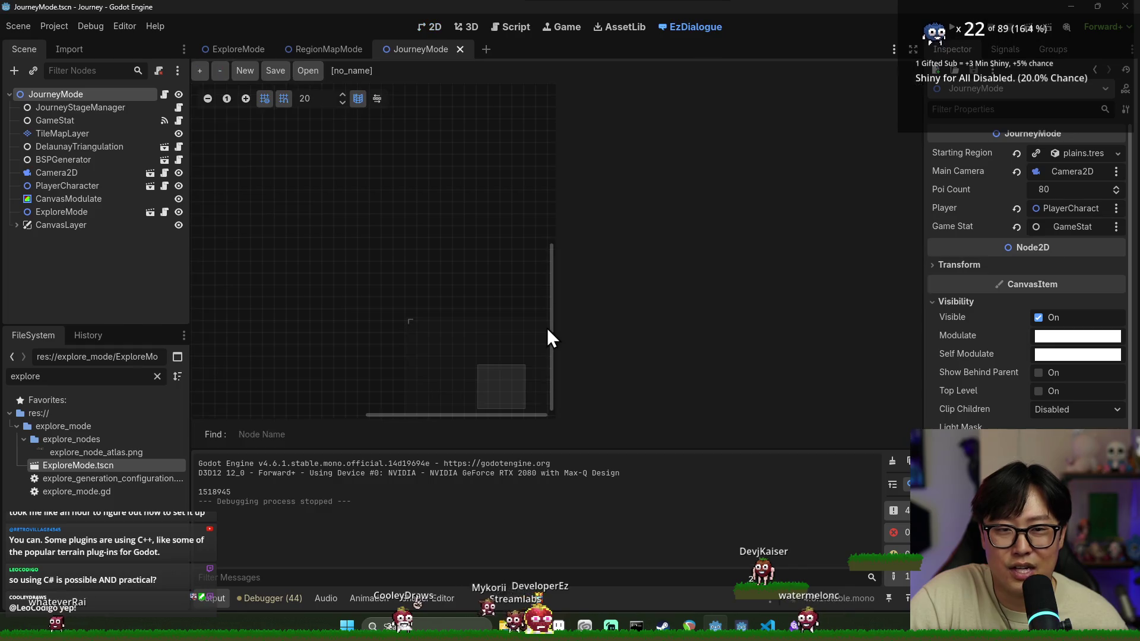
left_click(426, 30)
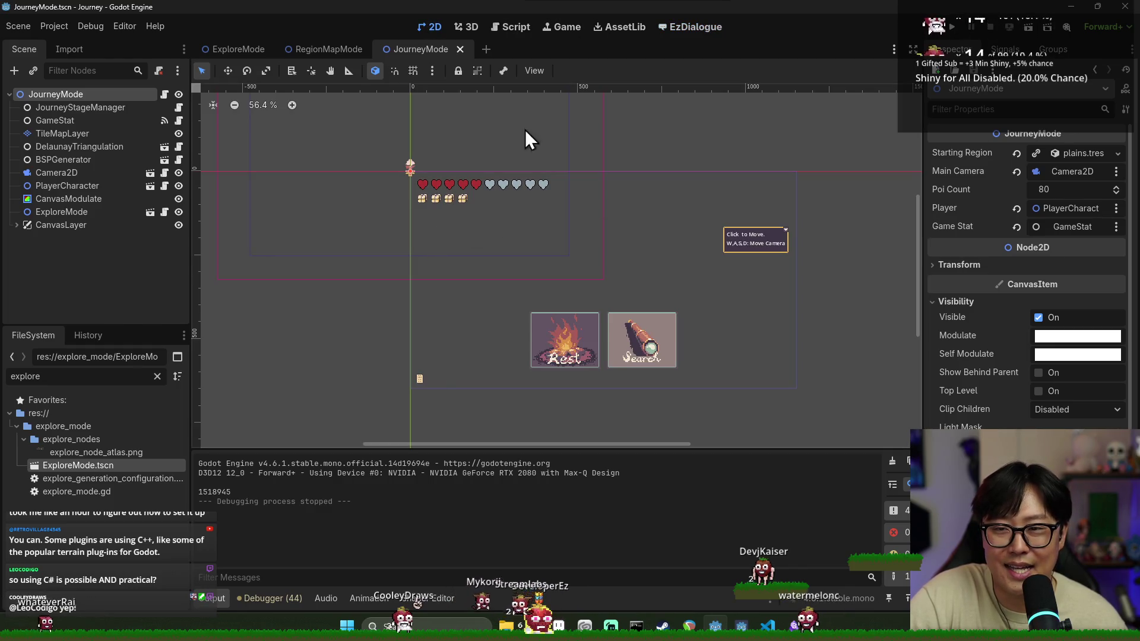
Step: Open journey_mode.gd from JourneyMode's script icon and go to the empty line in _ready()
left_click(165, 94)
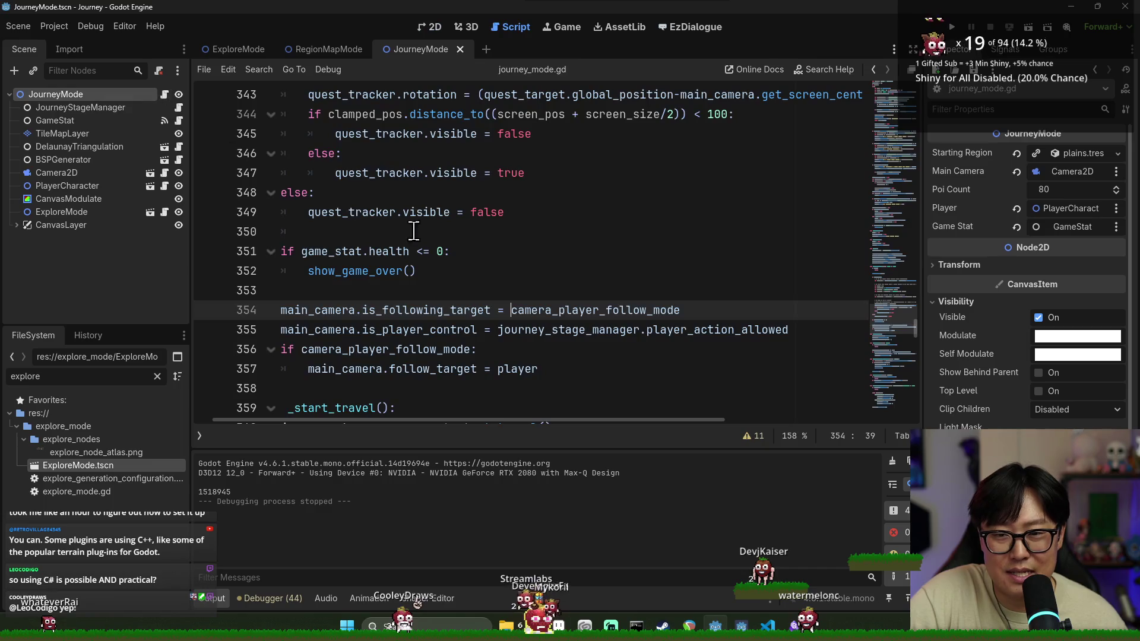
scroll(507, 265, "up", 5)
scroll(480, 361, "up", 5)
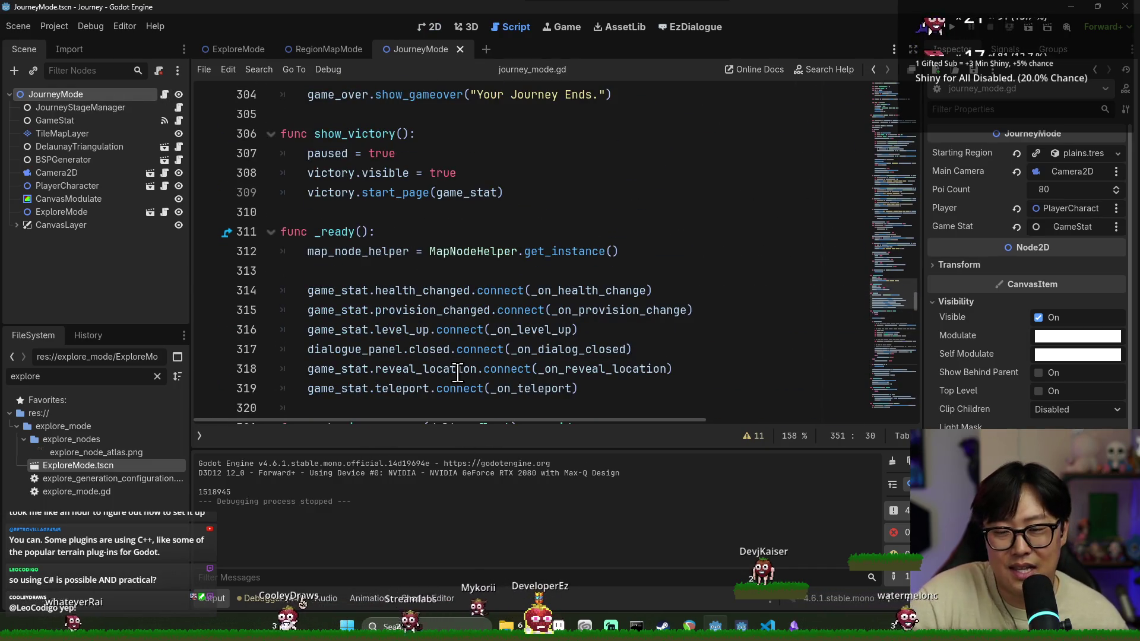
mouse_move(458, 373)
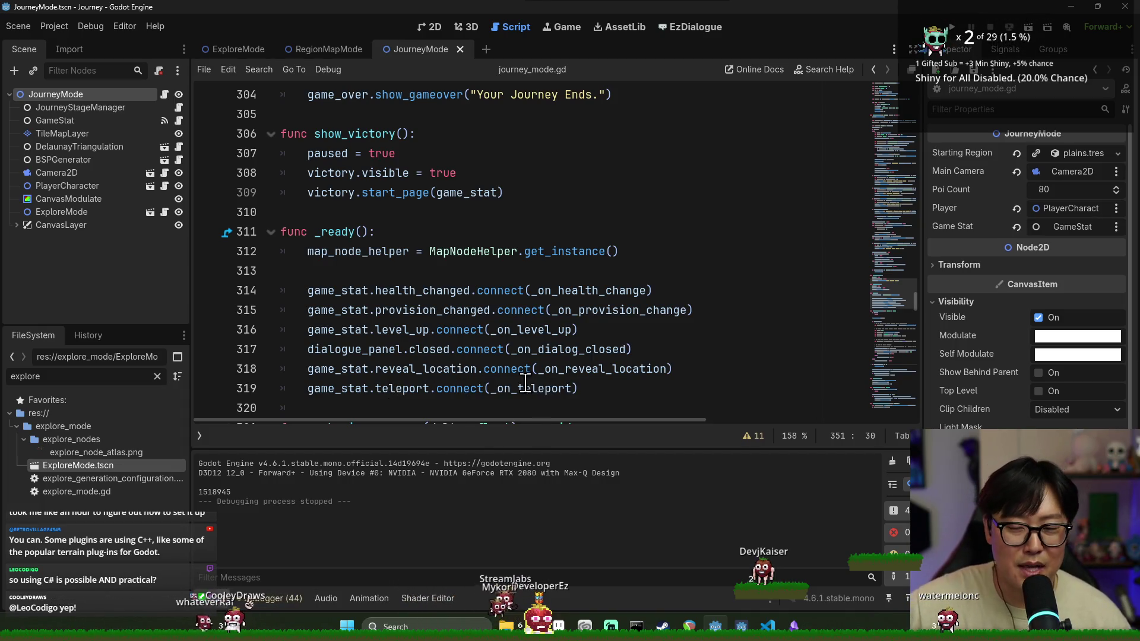
left_click(439, 272)
scroll(687, 384, "up", 1)
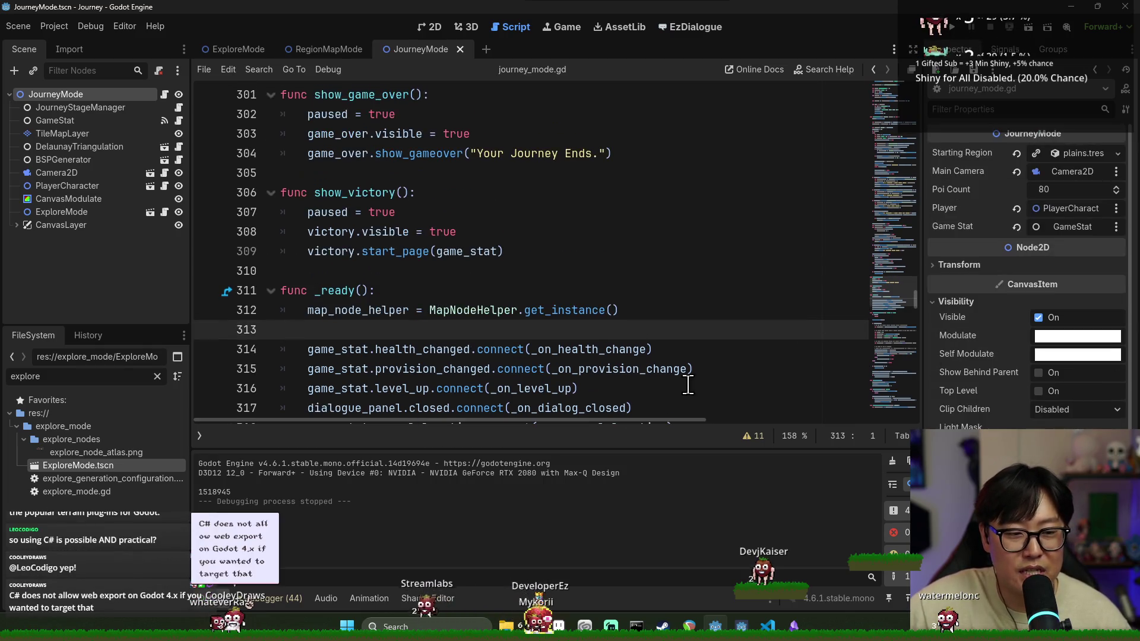
scroll(685, 388, "down", 4)
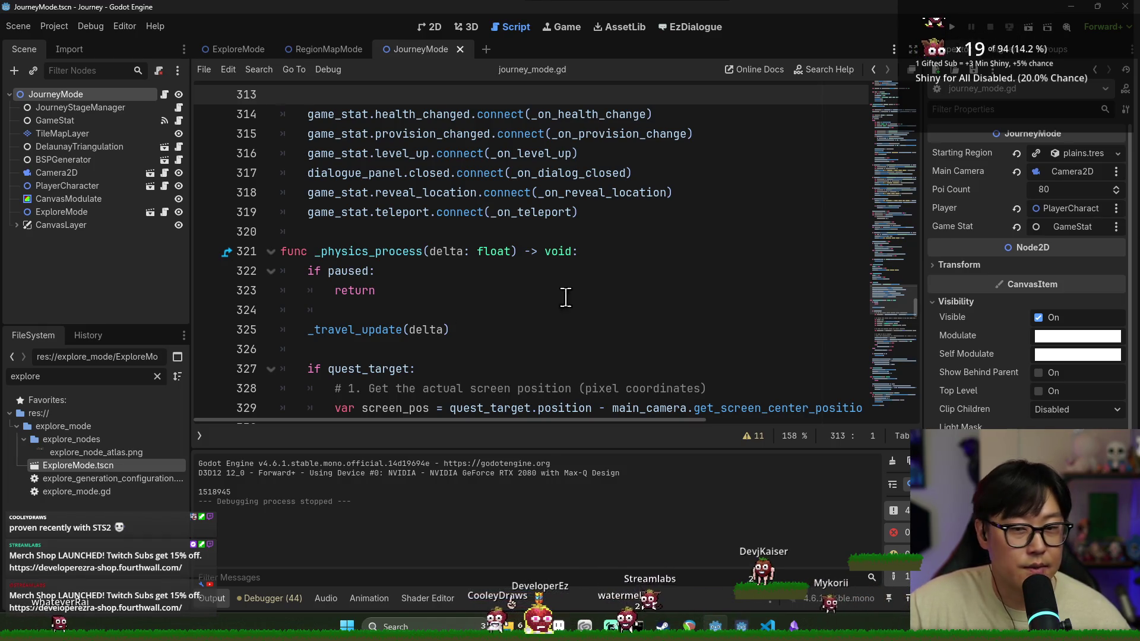
Step: Browse journey_mode.gd around _ready() and _physics_process, placing the caret on line 313
left_click(453, 330)
left_click(582, 212)
scroll(362, 271, "up", 3)
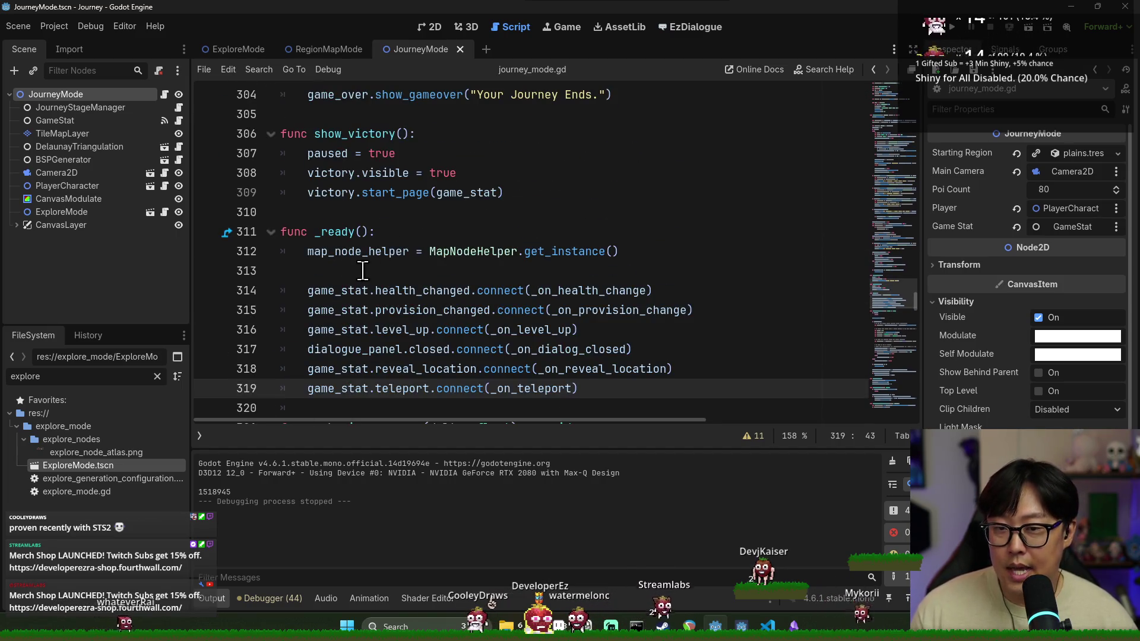
left_click(427, 275)
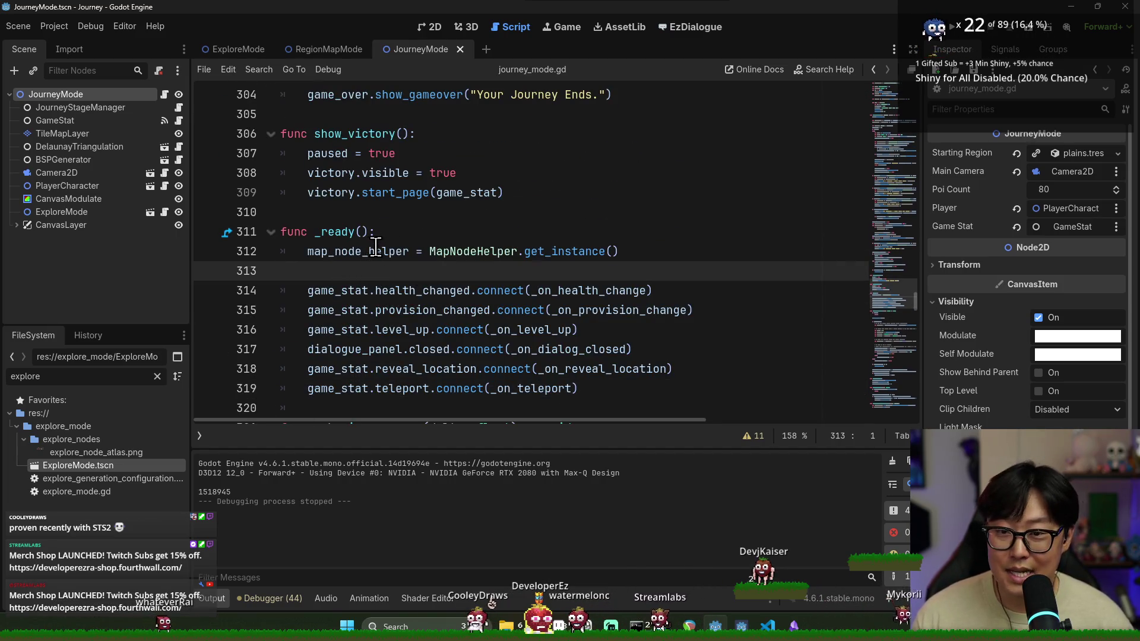
scroll(376, 246, "down", 3)
scroll(380, 247, "up", 5)
scroll(560, 178, "up", 6)
scroll(475, 250, "down", 4)
scroll(448, 262, "up", 1)
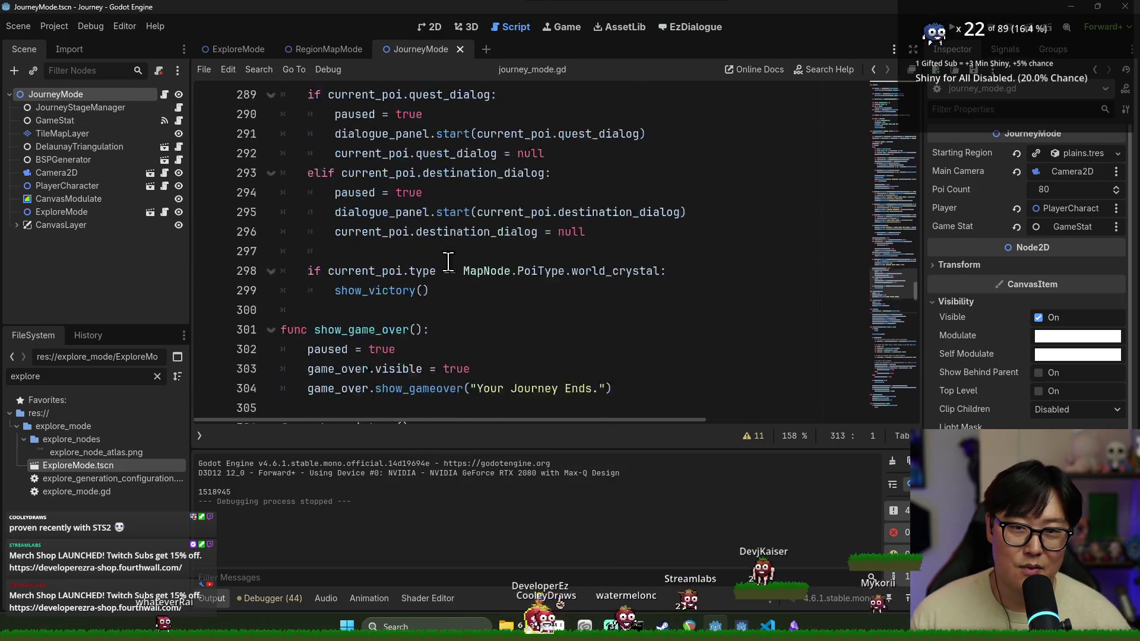
scroll(416, 208, "up", 5)
scroll(464, 245, "up", 11)
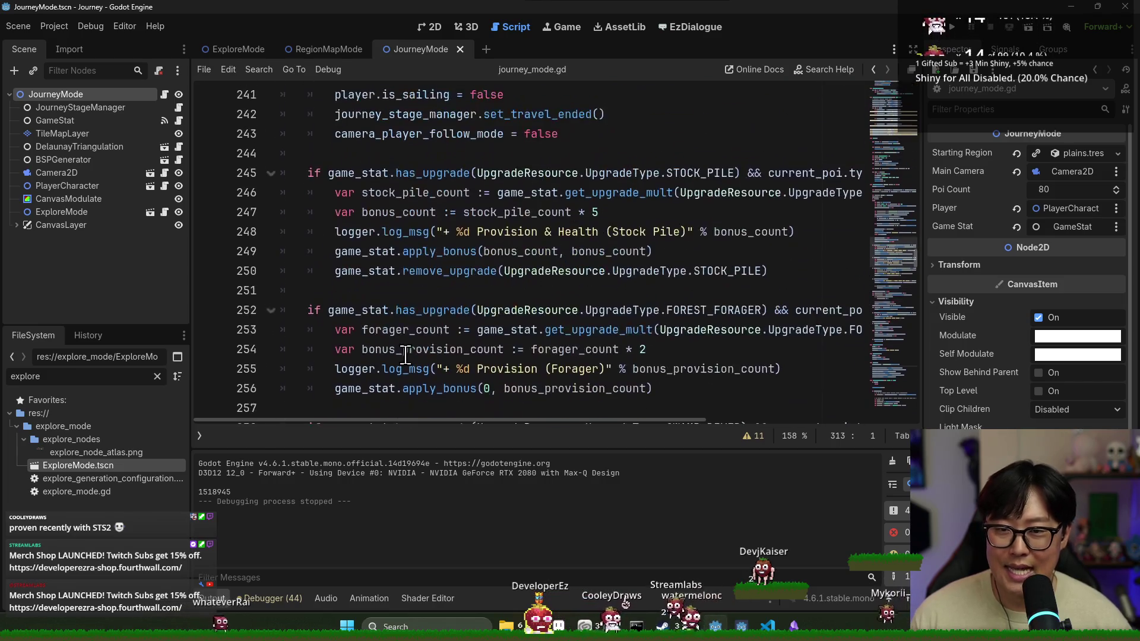
Step: Toggle the Output log and Scripts/Methods list, placing the caret on line 254
left_click(221, 600)
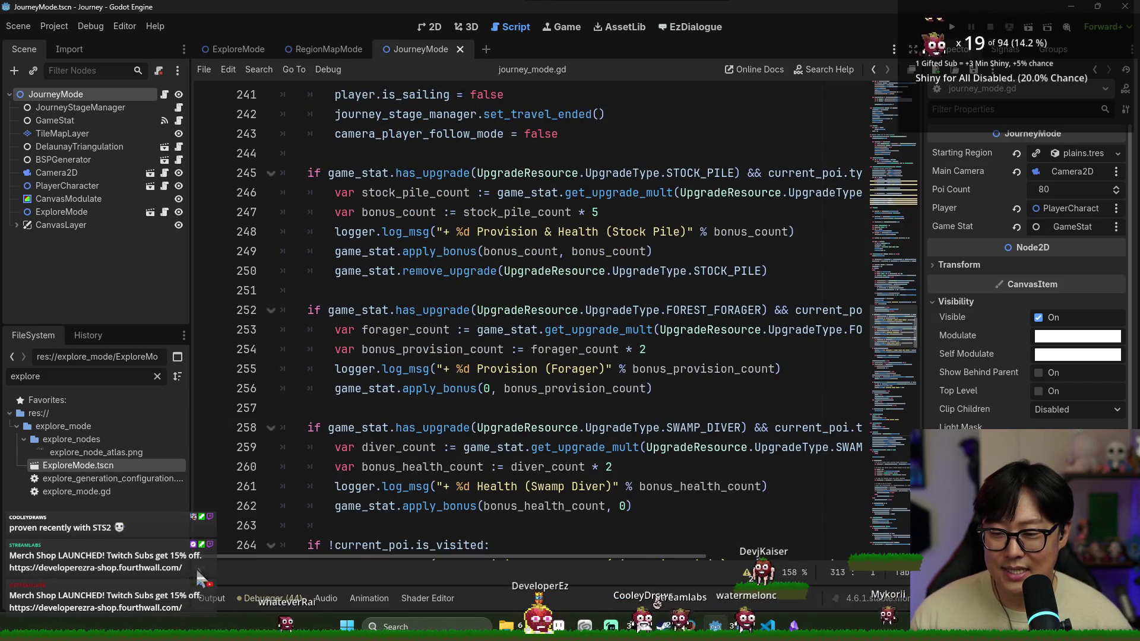
left_click(200, 572)
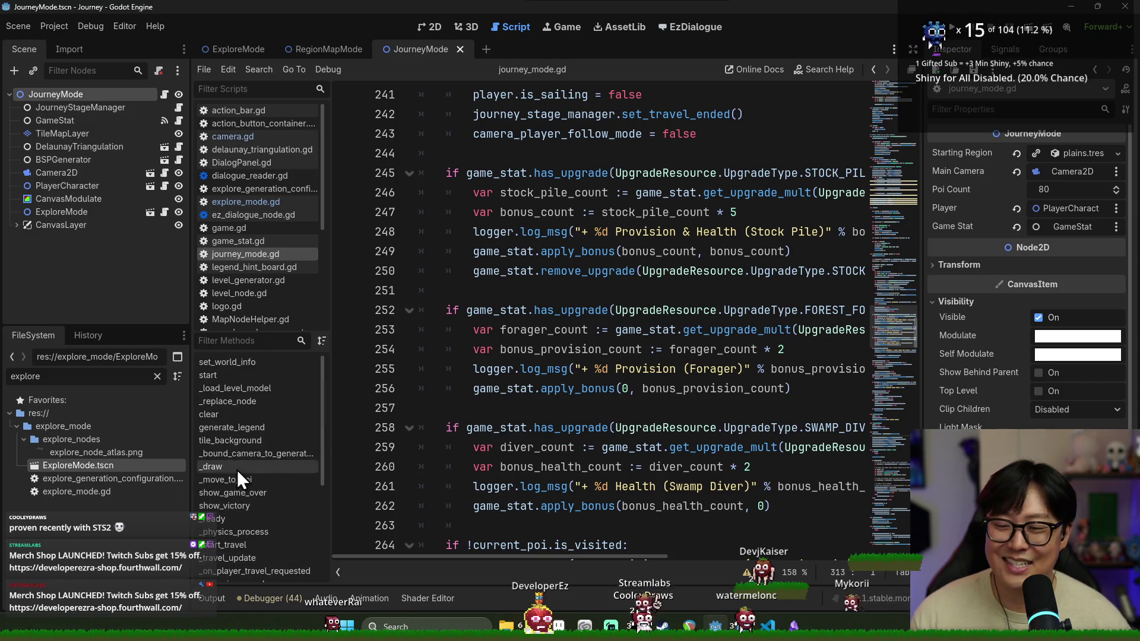
scroll(232, 488, "up", 5)
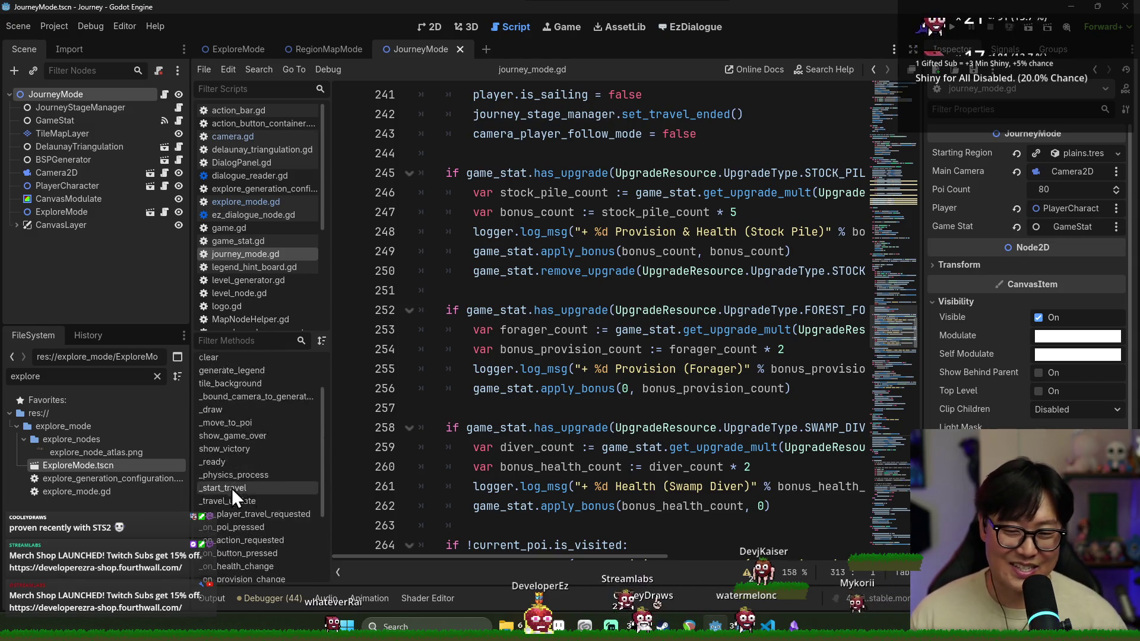
left_click(516, 350)
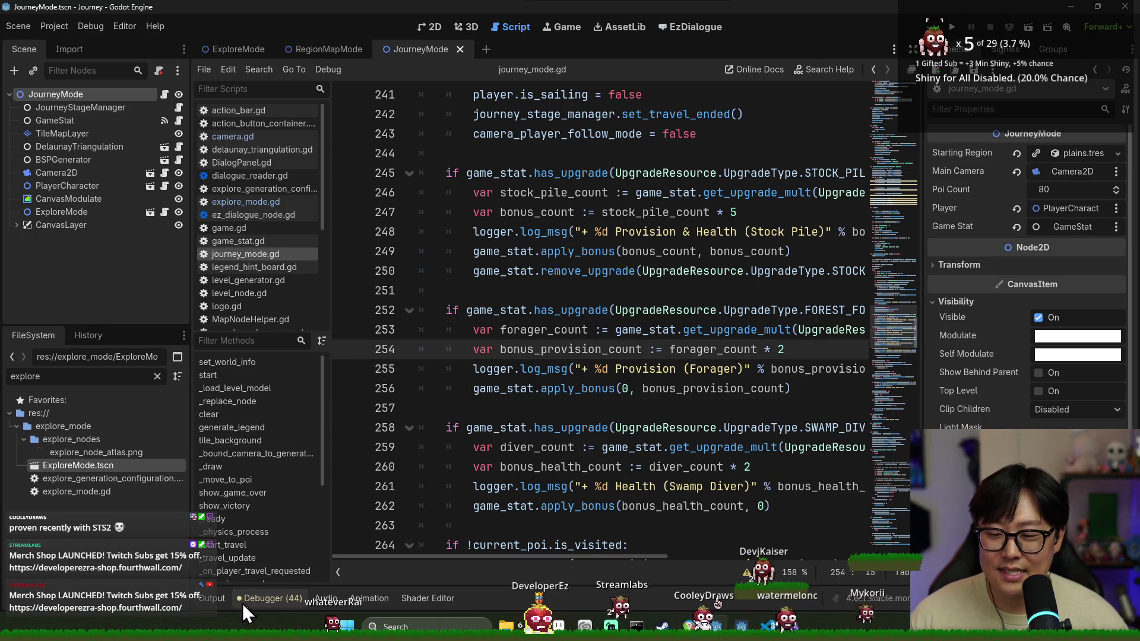
left_click(209, 599)
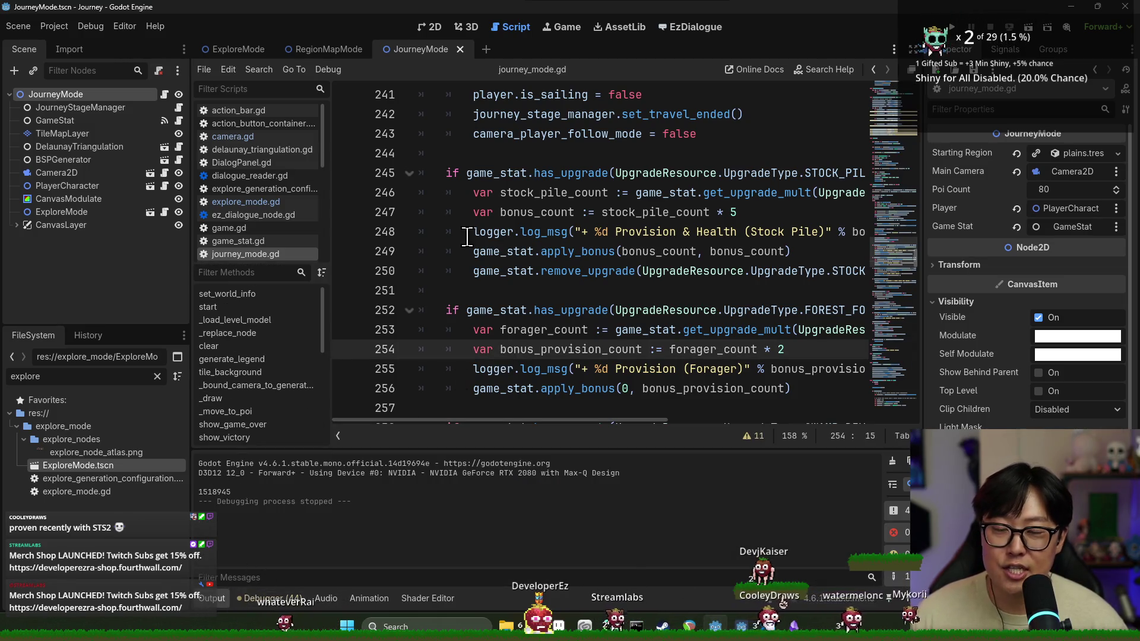
scroll(466, 227, "up", 3)
Step: Collapse the Scripts/Methods list to widen the code and clear the Output log
left_click(338, 436)
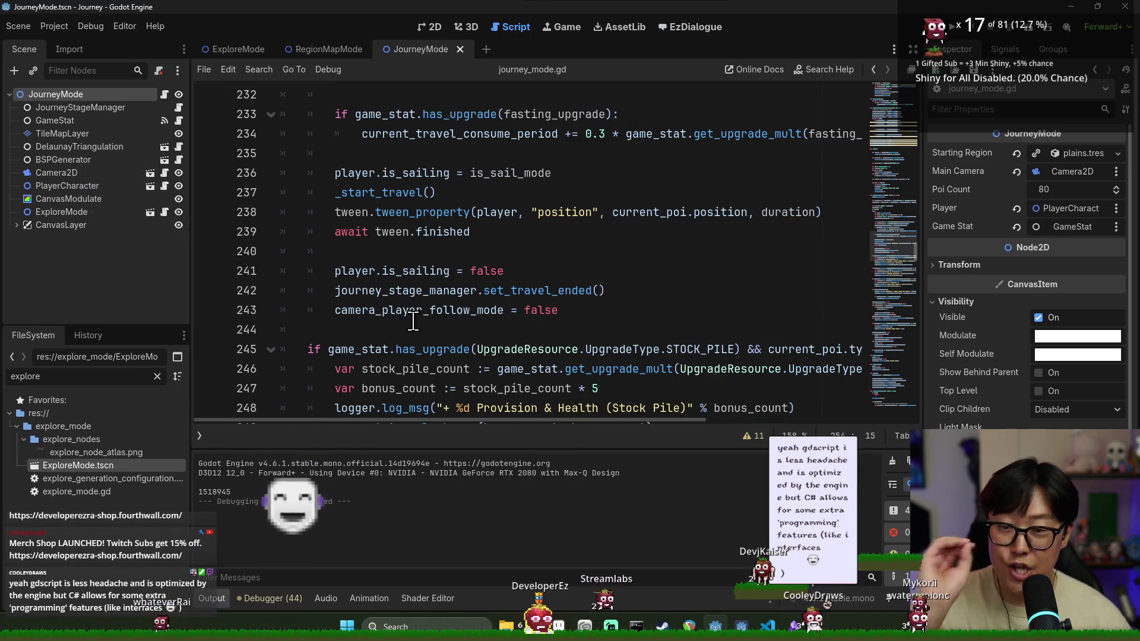
mouse_move(443, 306)
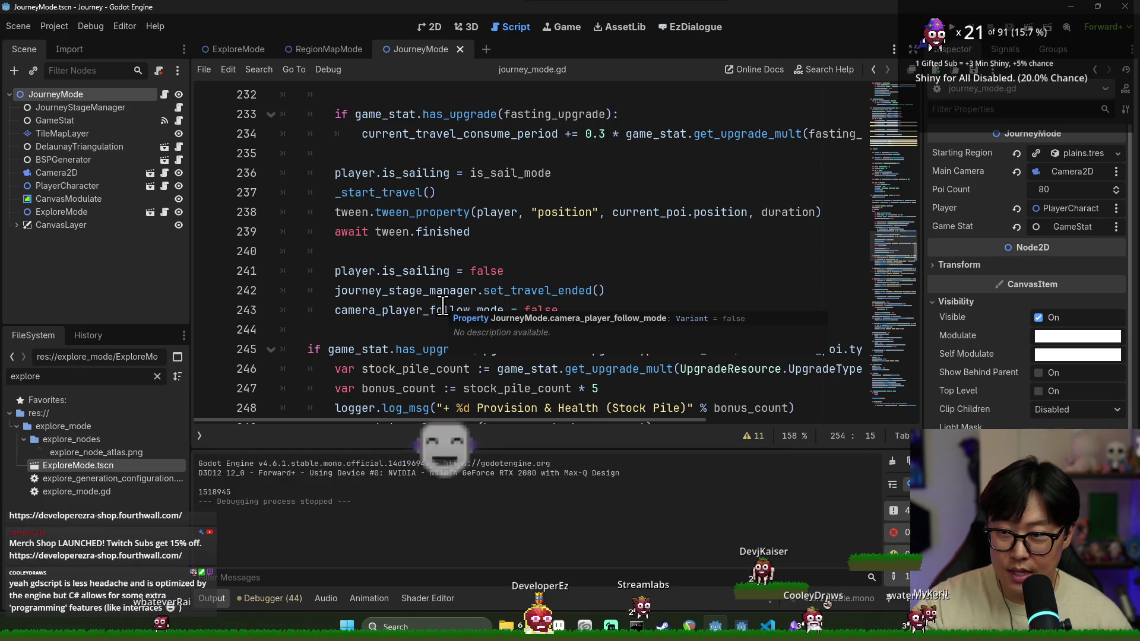
mouse_move(535, 299)
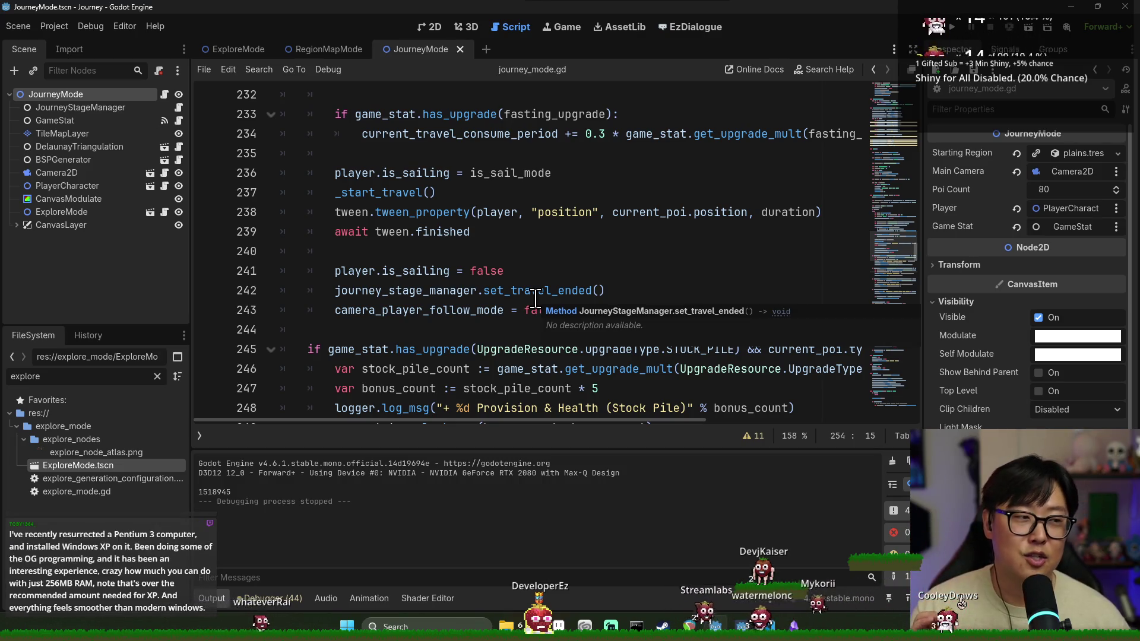
scroll(535, 224, "up", 10)
scroll(594, 316, "up", 19)
left_click(891, 461)
scroll(433, 279, "up", 20)
scroll(432, 279, "up", 18)
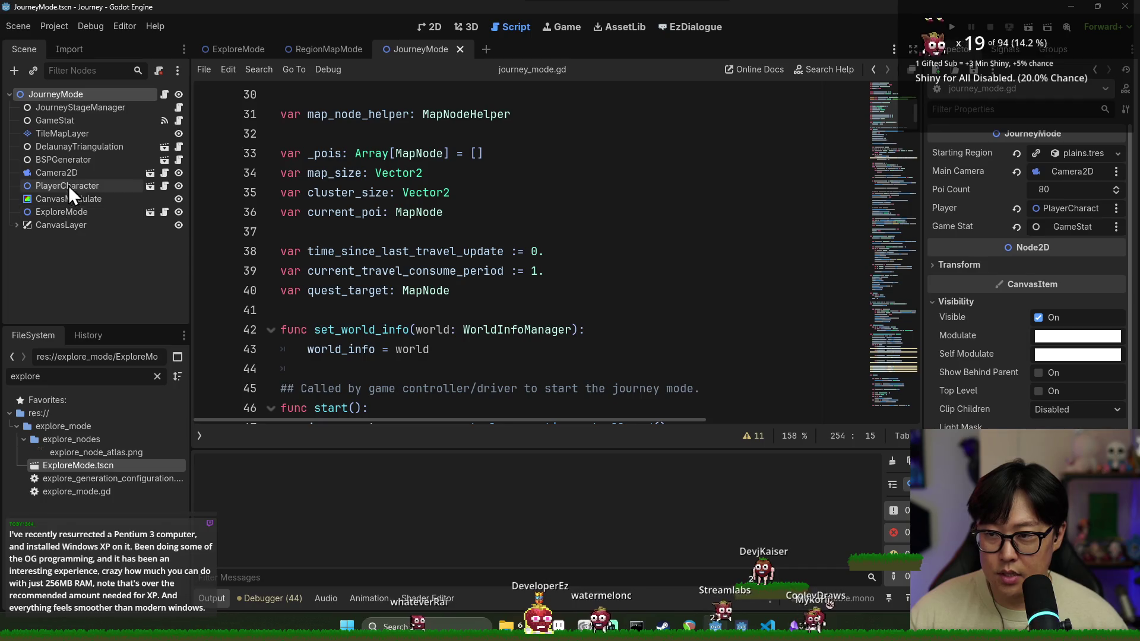
Step: Begin adding a child to JourneyMode, cancel it, and return to the script at line 34
right_click(59, 96)
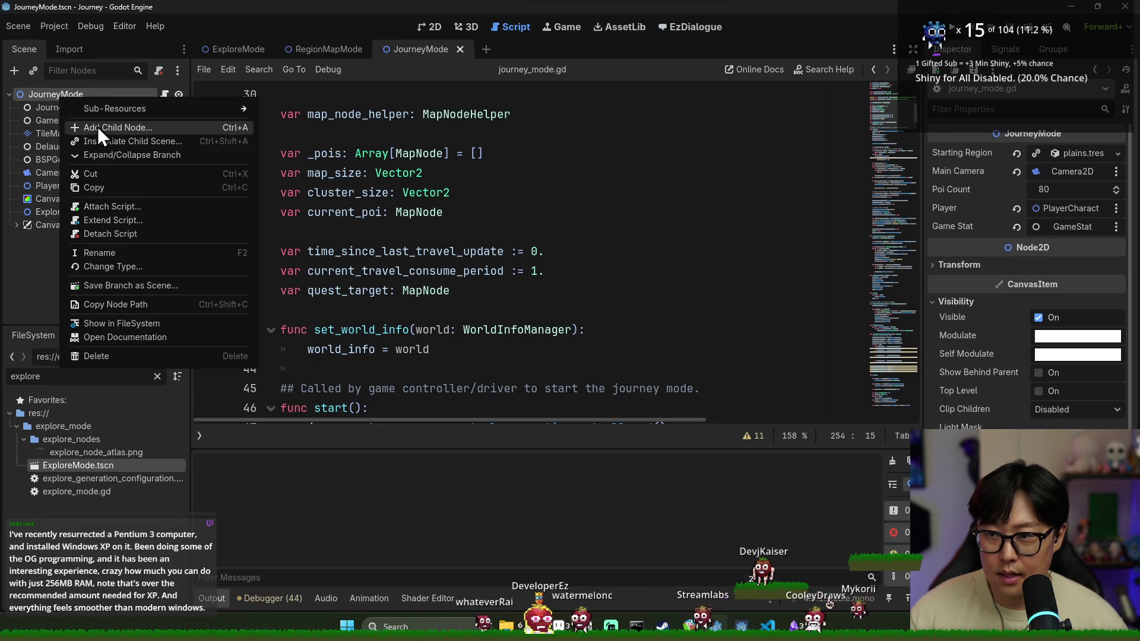
left_click(99, 127)
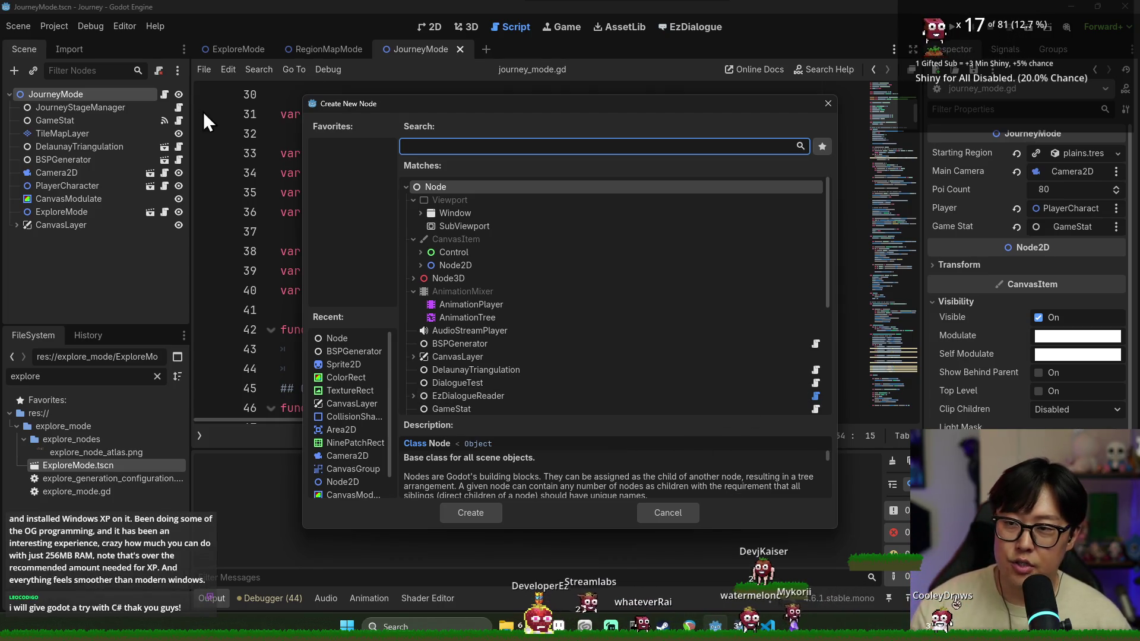
key("Escape")
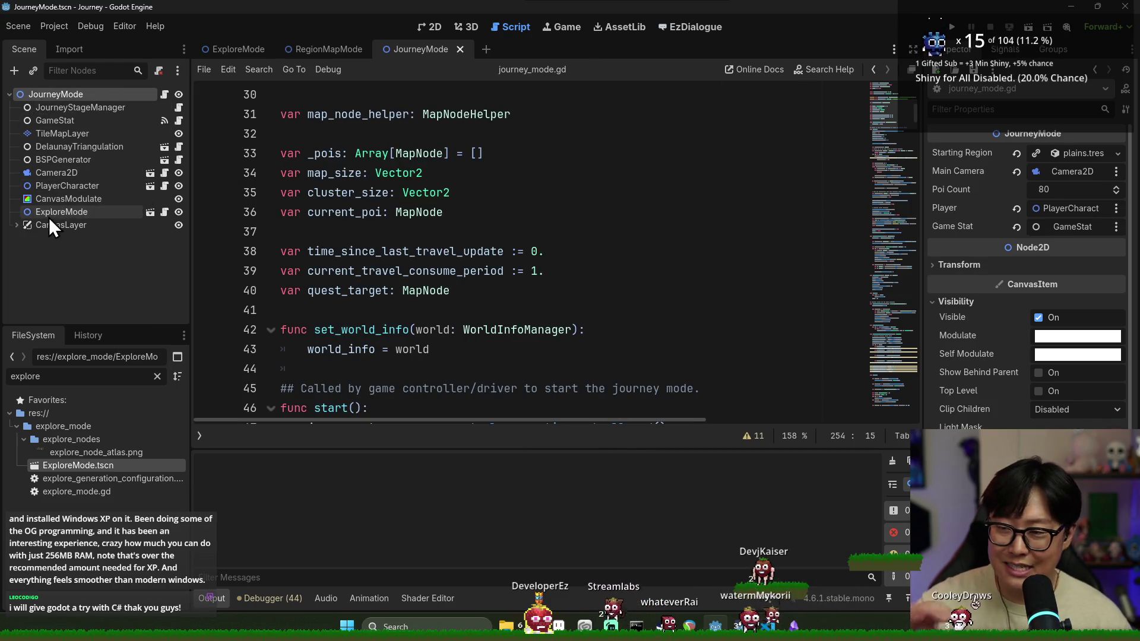
left_click(349, 173)
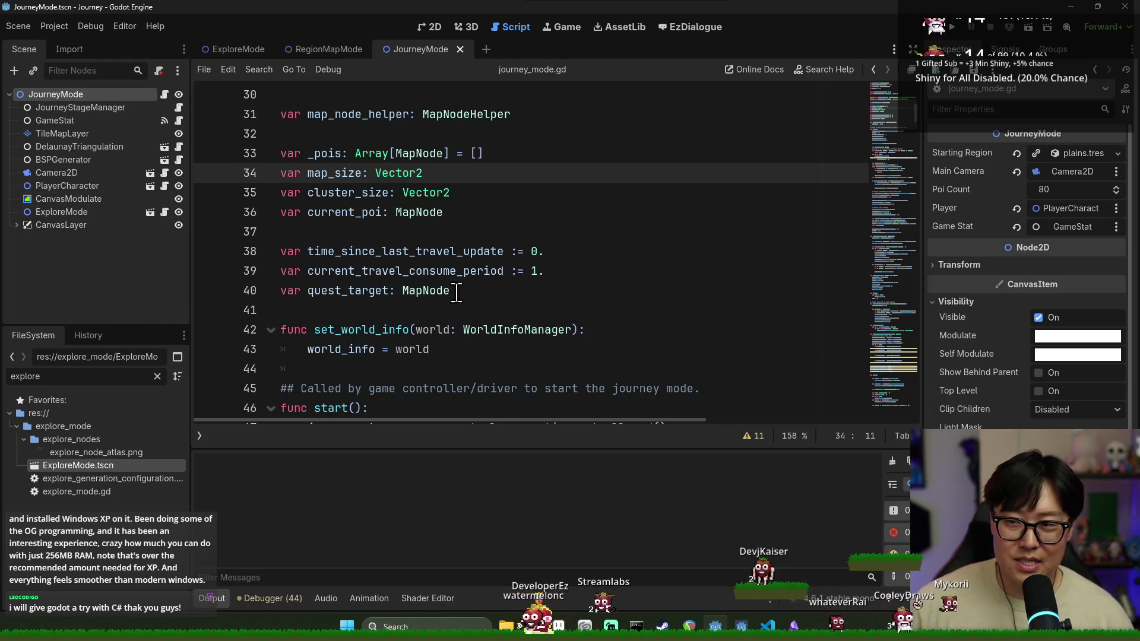
Step: Add a Node2D child under JourneyMode and rename it Graph
right_click(63, 102)
left_click(88, 125)
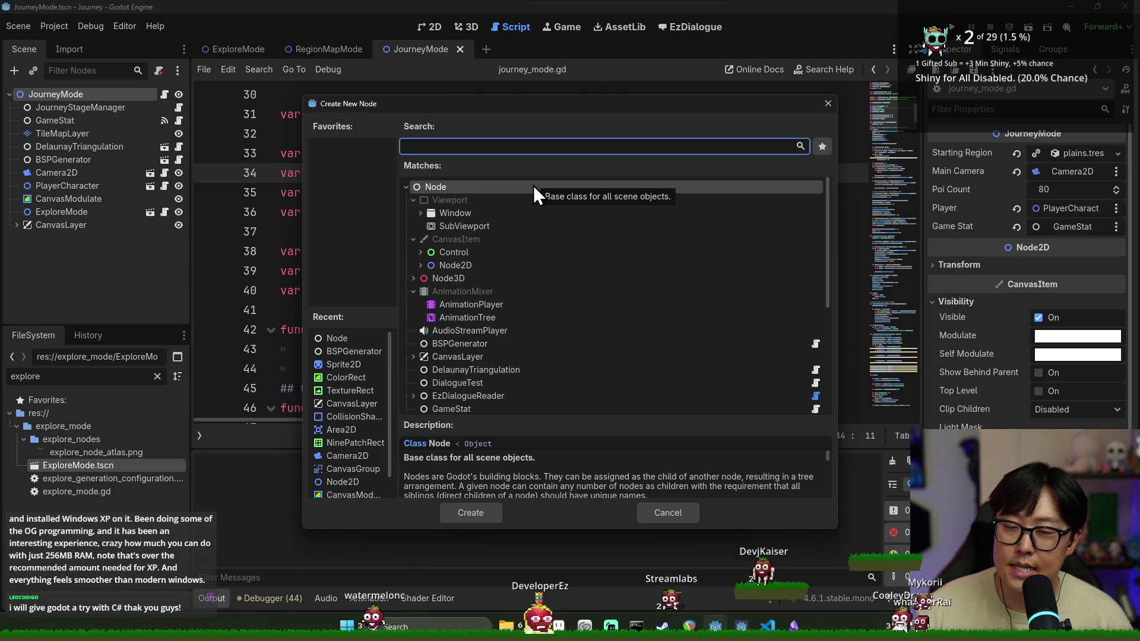
left_click(503, 268)
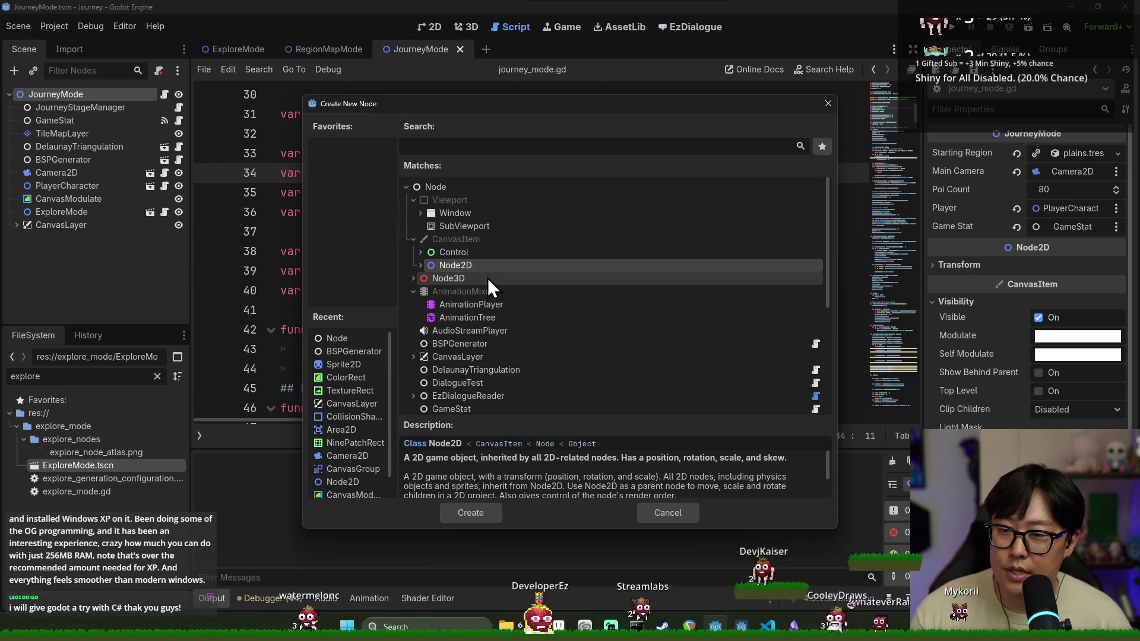
double_click(484, 270)
left_click(70, 228)
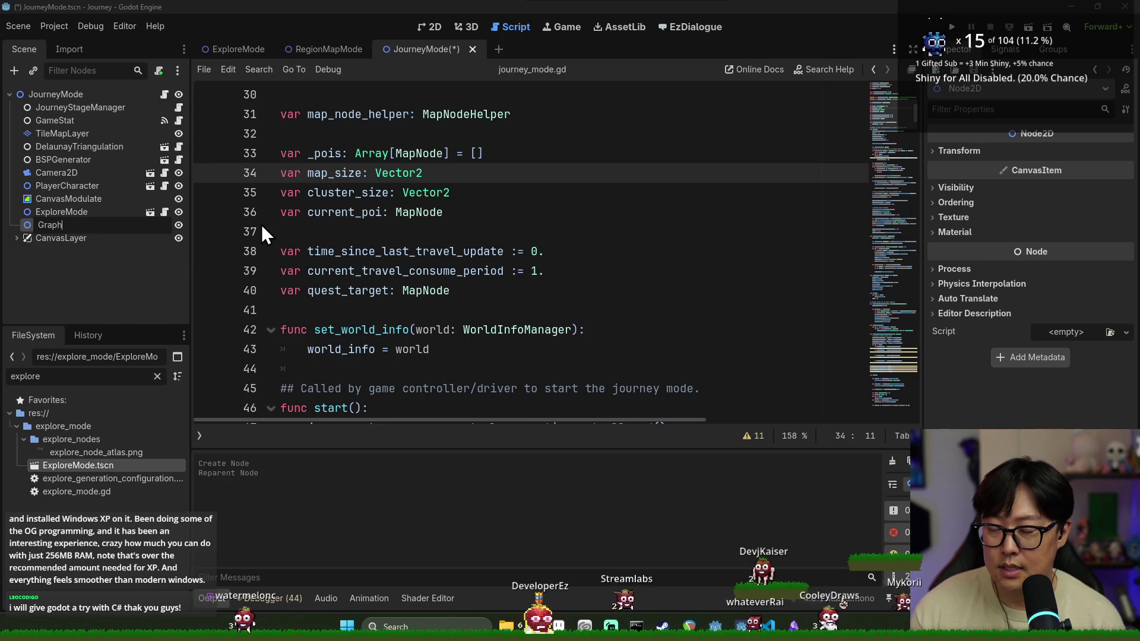
key("Return")
Step: Drag Graph above ExploreMode in the scene tree and save the scene
left_click_drag(107, 225, 91, 205)
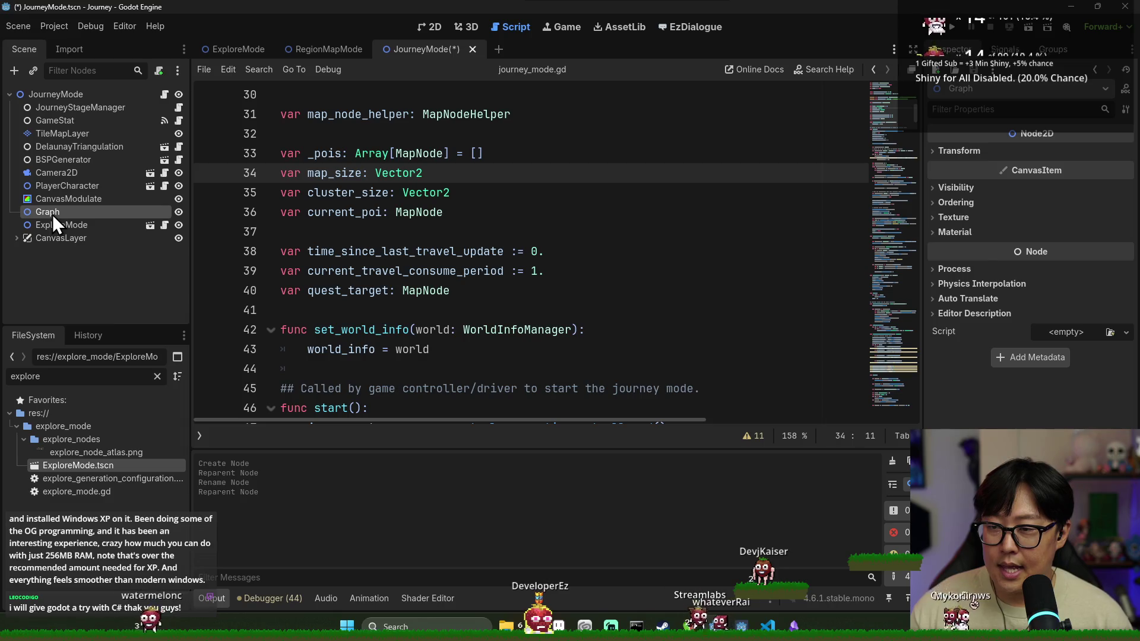
scroll(484, 261, "up", 10)
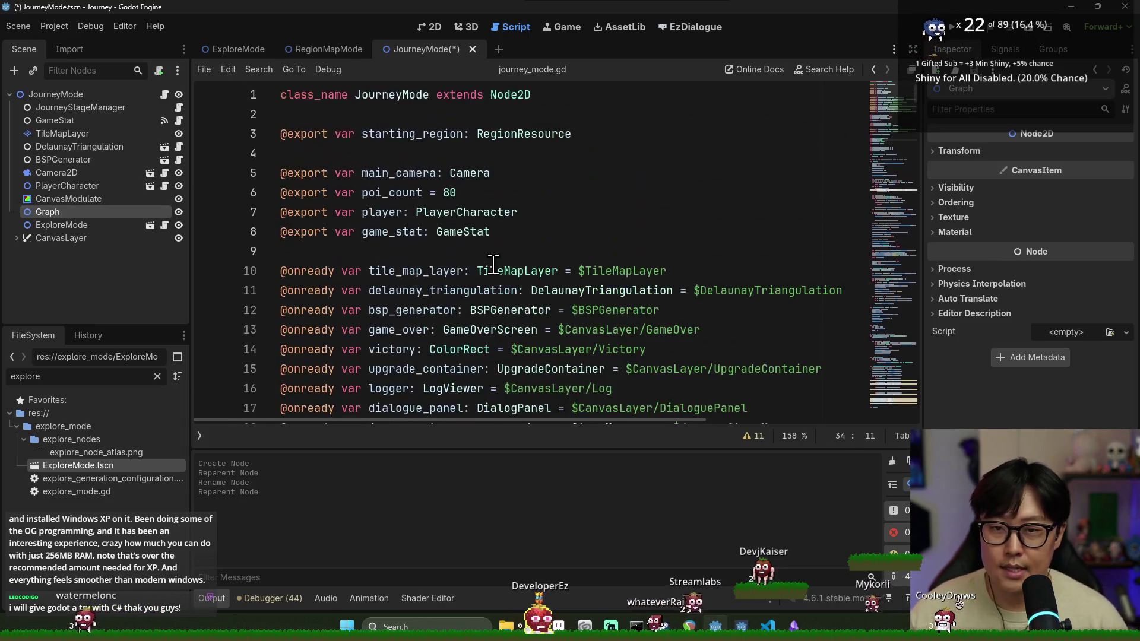
scroll(491, 251, "down", 1)
key("ctrl+s")
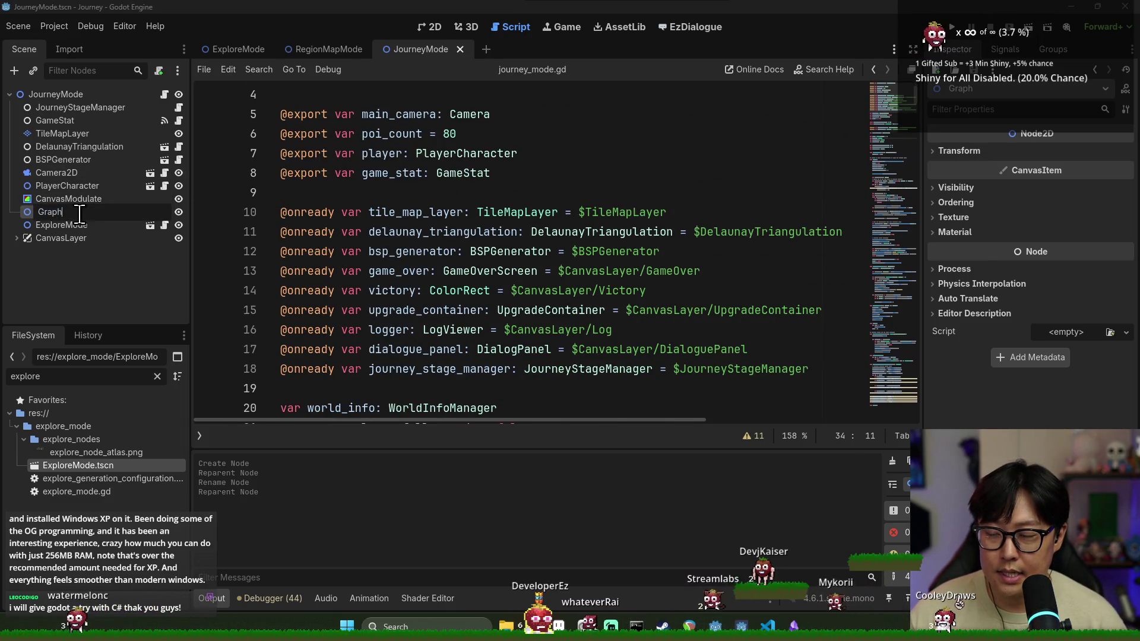
left_click_drag(74, 216, 369, 390)
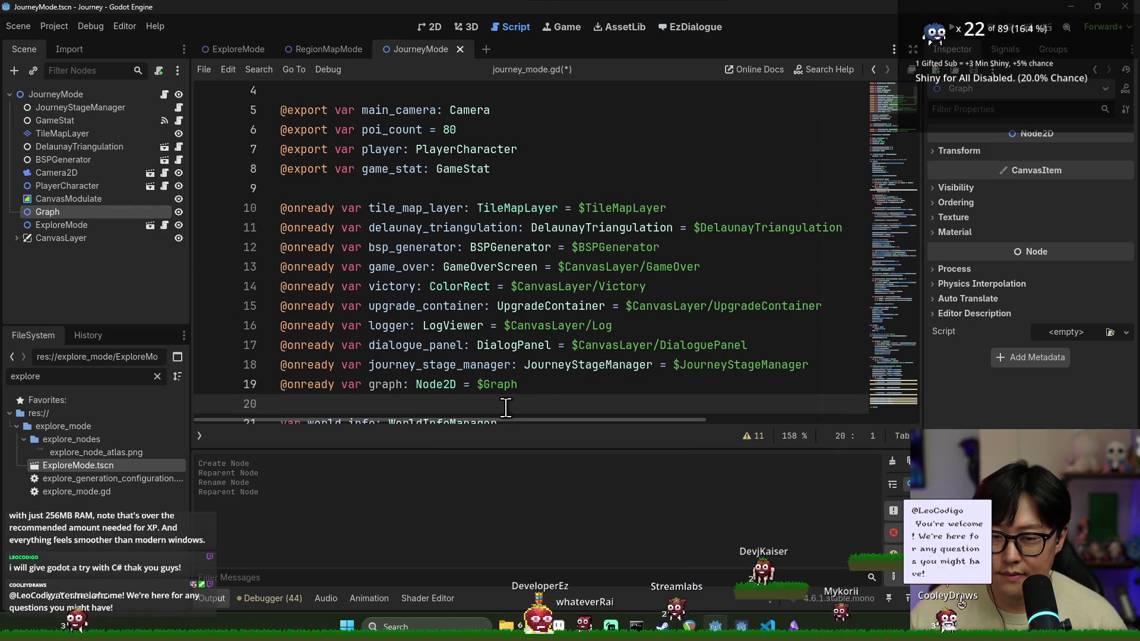
key("ctrl+s")
left_click(843, 227)
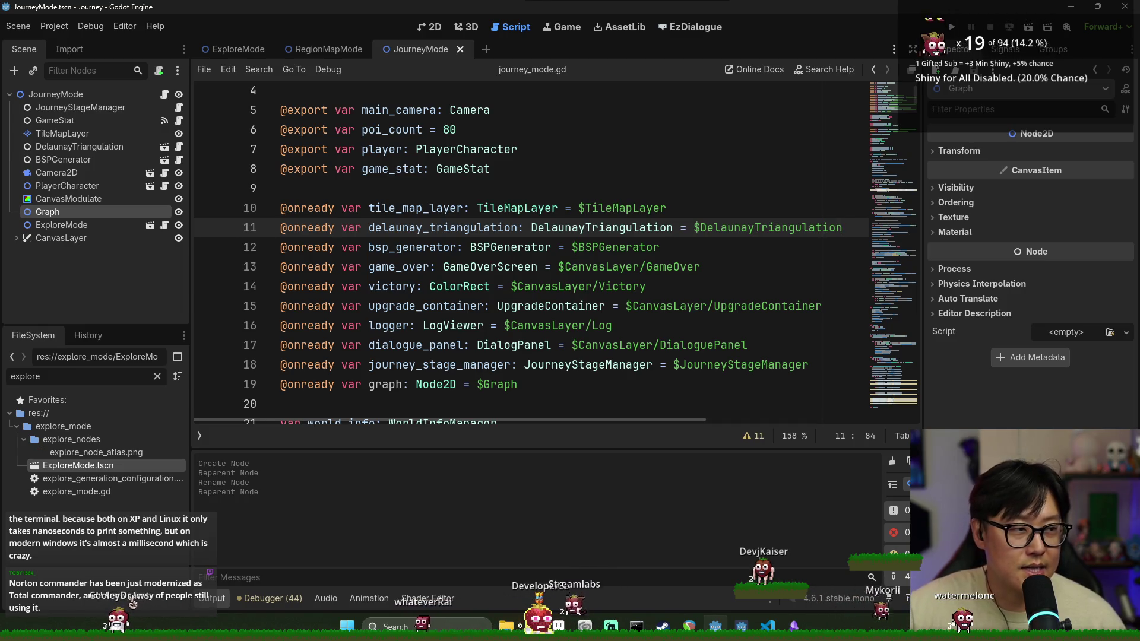
scroll(655, 242, "down", 1)
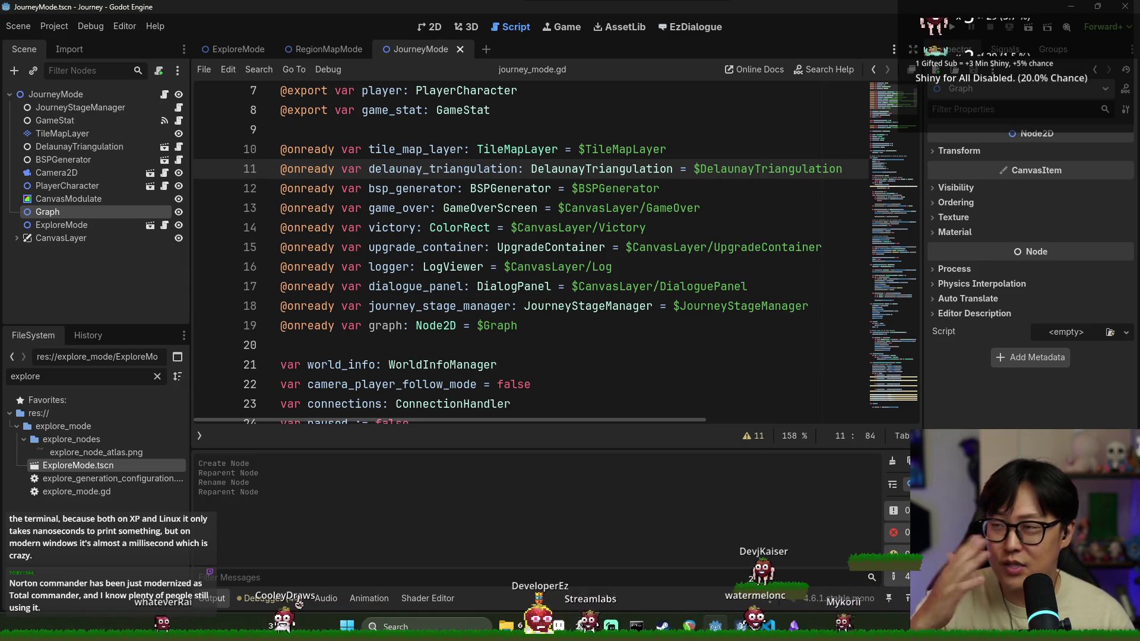
key("super")
type("cmd.cs")
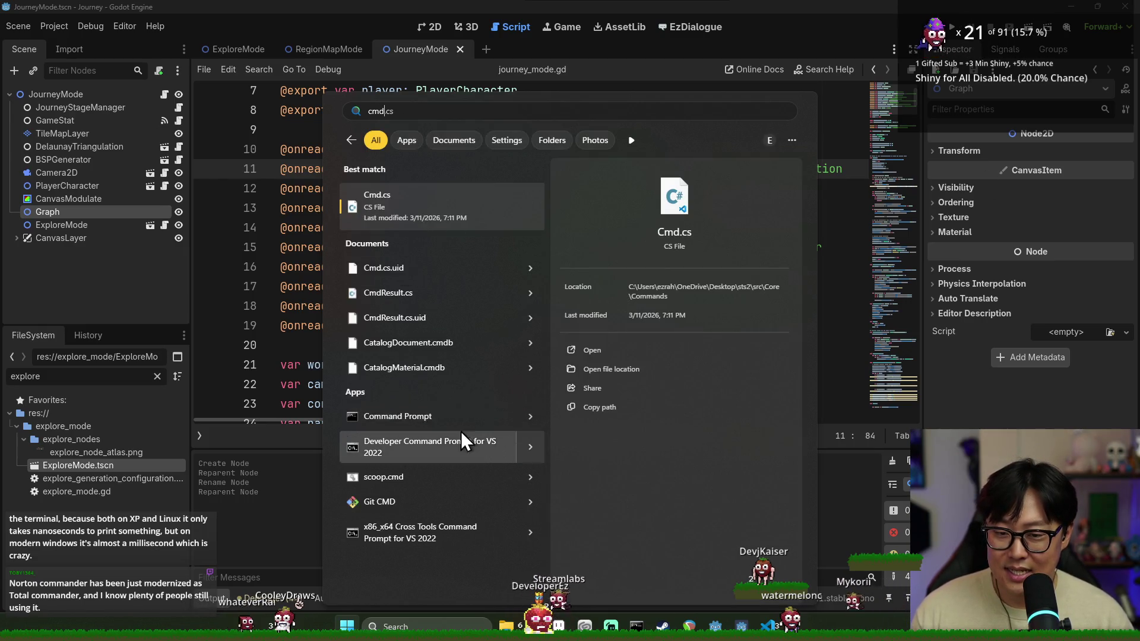
key("Escape")
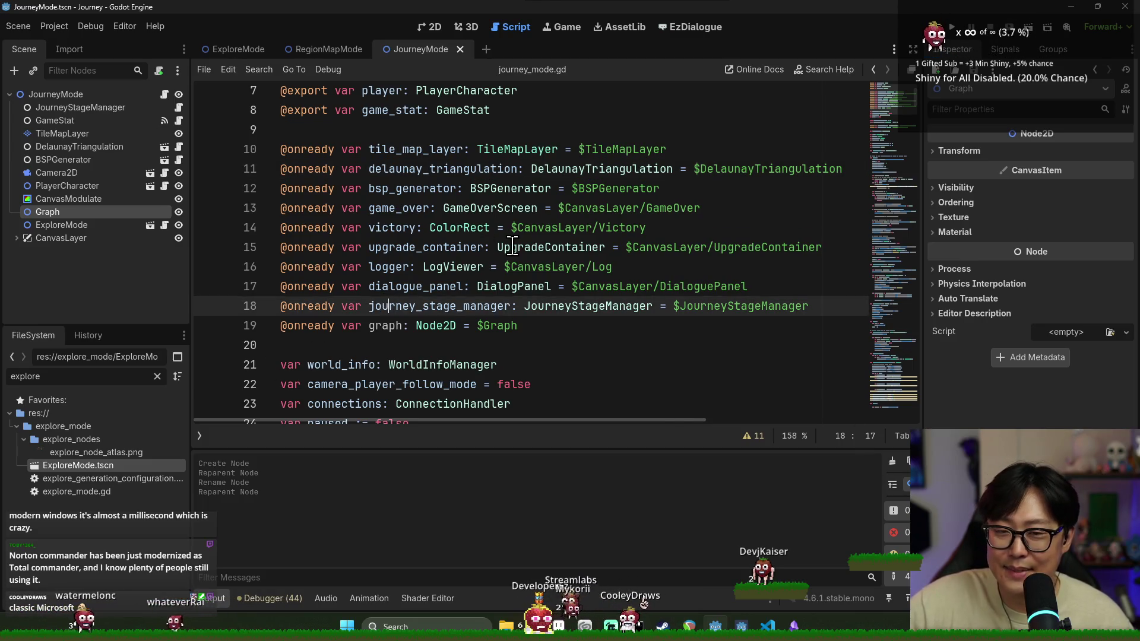
Step: Select the graph variable on line 19 and save the scene
double_click(385, 326)
scroll(461, 256, "down", 4)
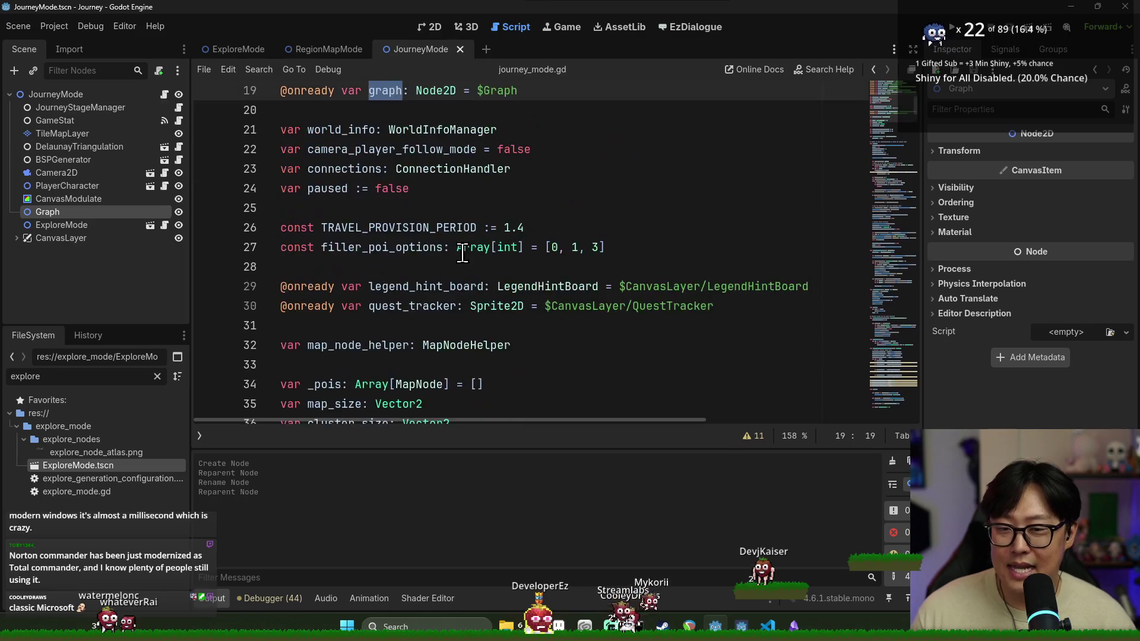
scroll(461, 257, "up", 1)
key("ctrl+s")
scroll(401, 208, "up", 1, "ctrl")
scroll(401, 250, "down", 4)
scroll(401, 277, "down", 9)
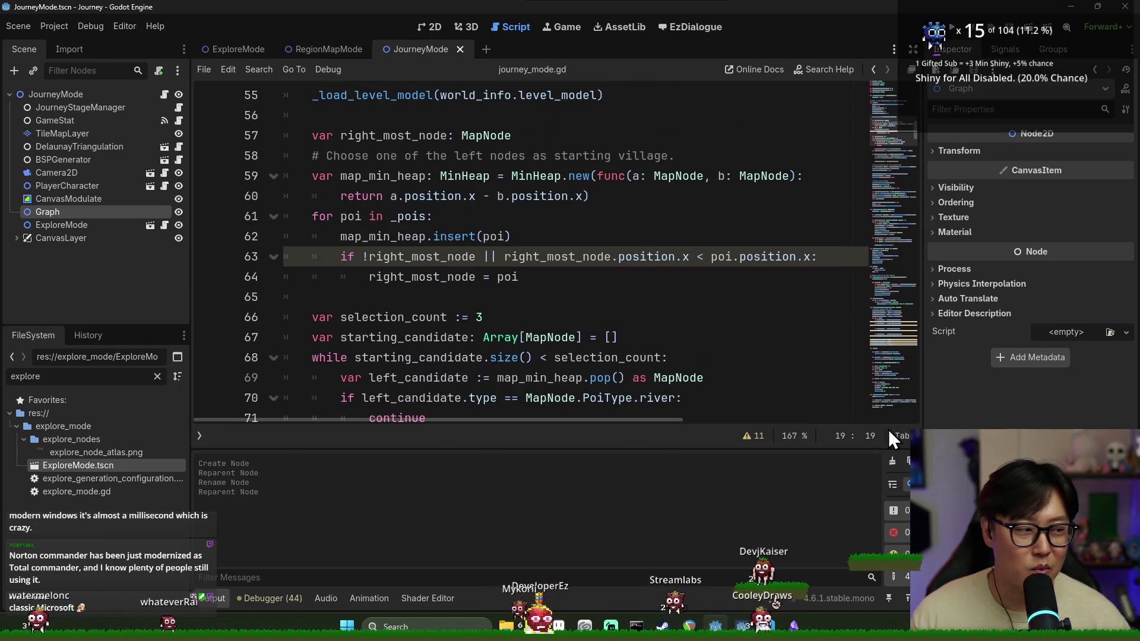
scroll(435, 259, "up", 10)
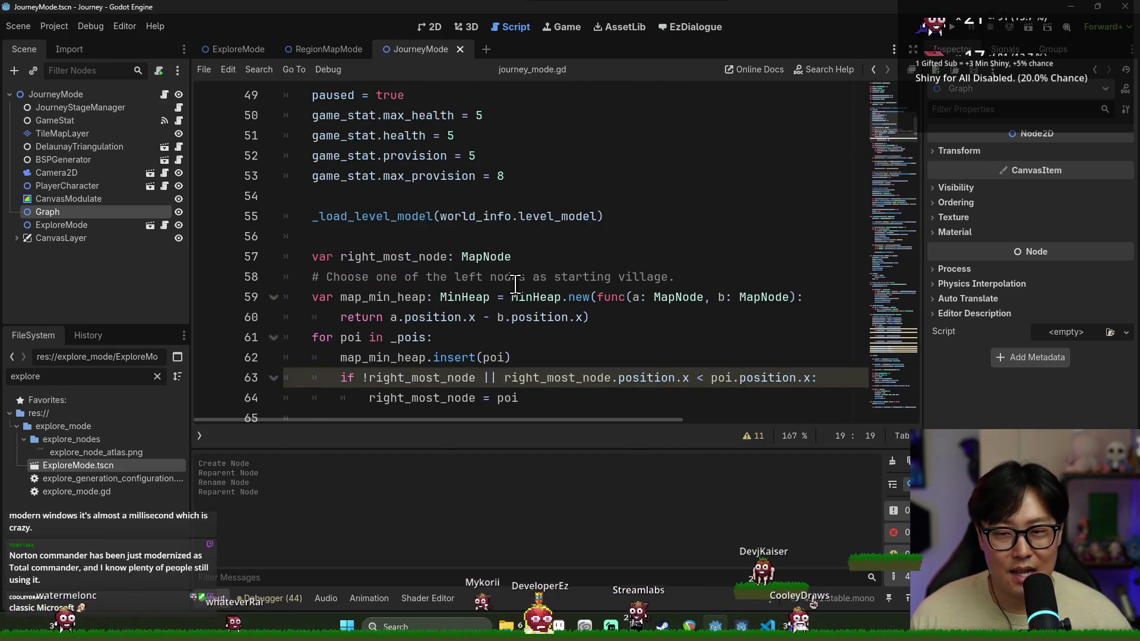
scroll(436, 259, "down", 6)
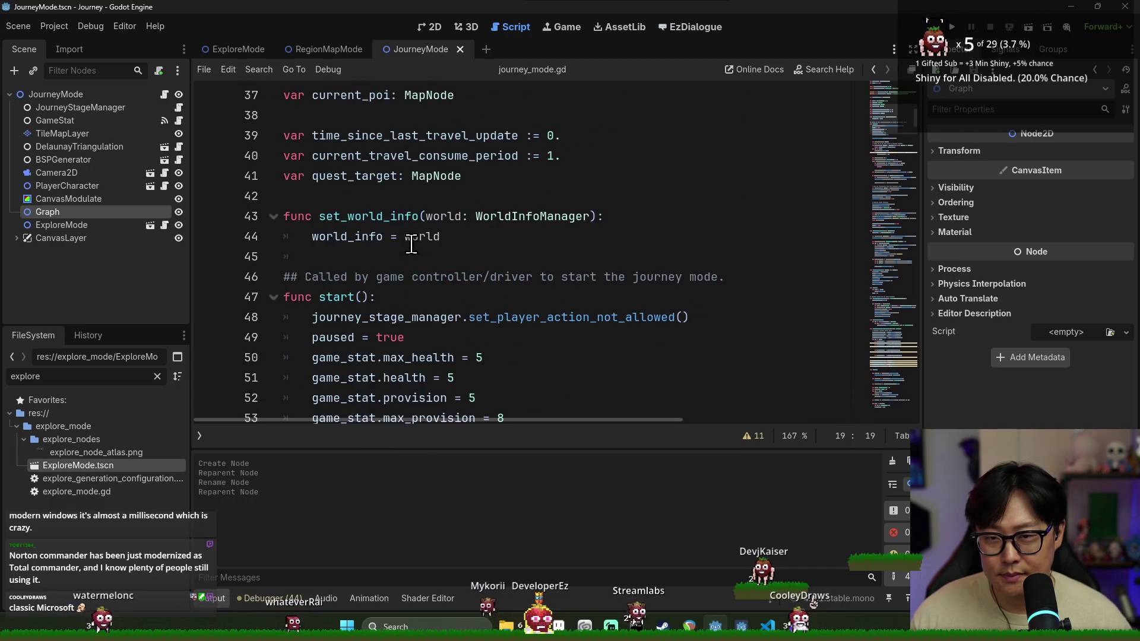
Step: Collapse the Output panel and select start()'s game_stat setup lines 50 to 53
left_click(211, 599)
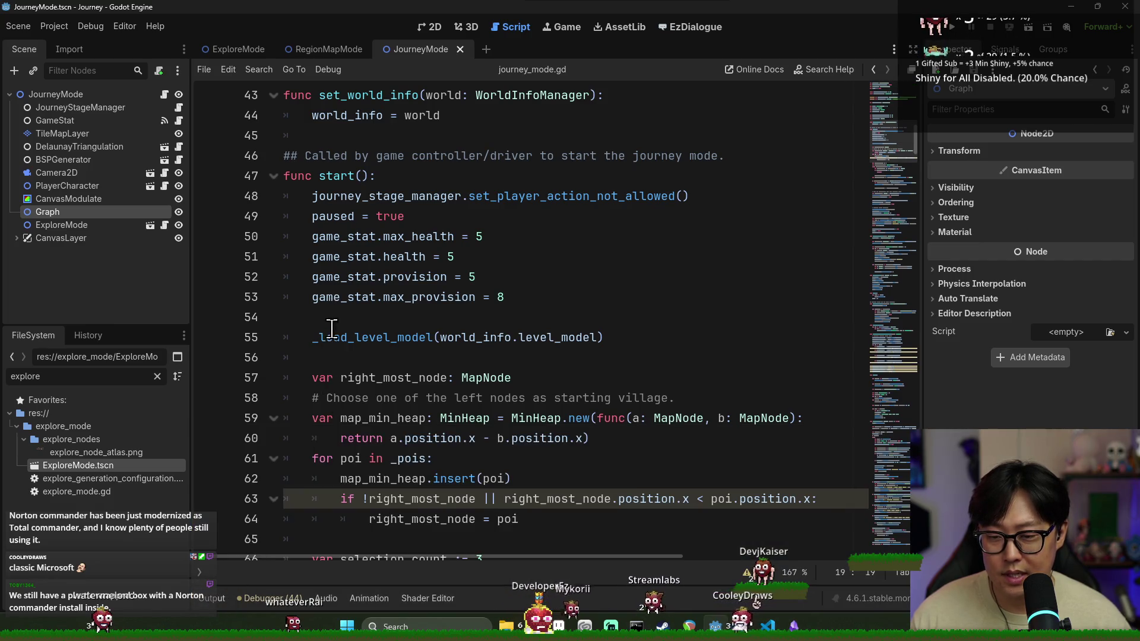
scroll(331, 328, "up", 3)
scroll(332, 297, "down", 2)
double_click(337, 236)
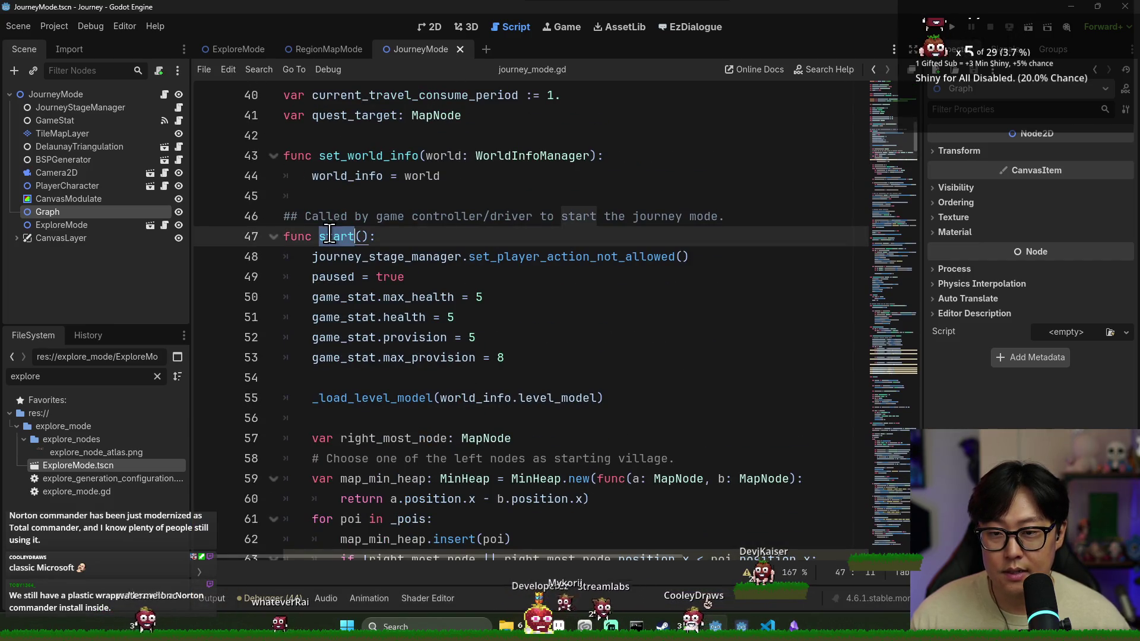
left_click(376, 287)
left_click(333, 317)
left_click_drag(311, 297, 334, 317)
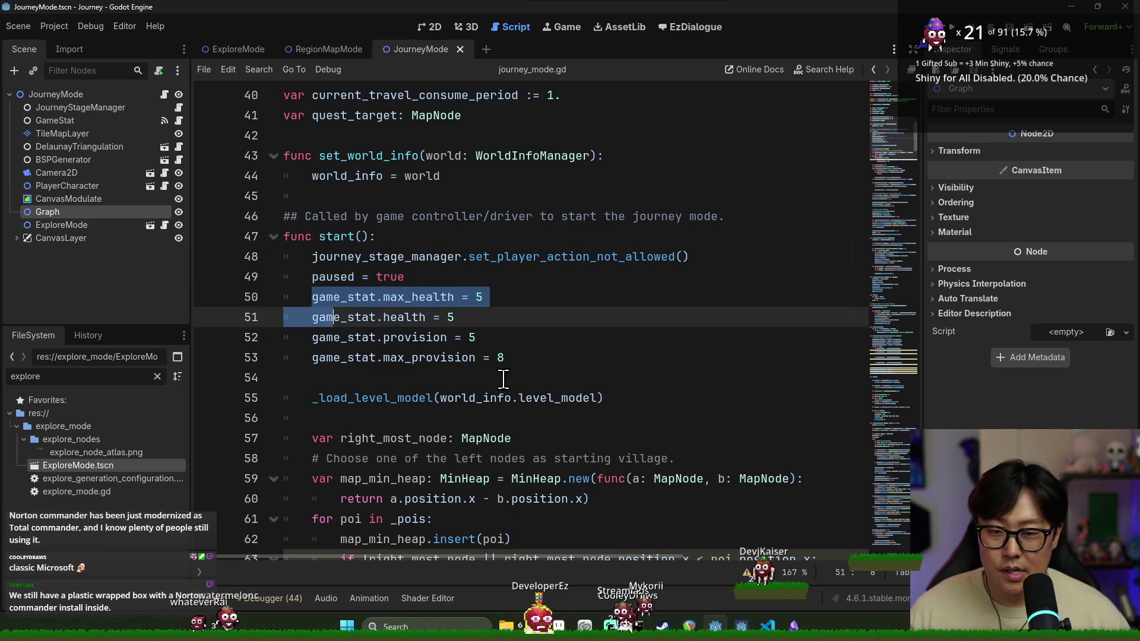
left_click_drag(503, 379, 503, 359)
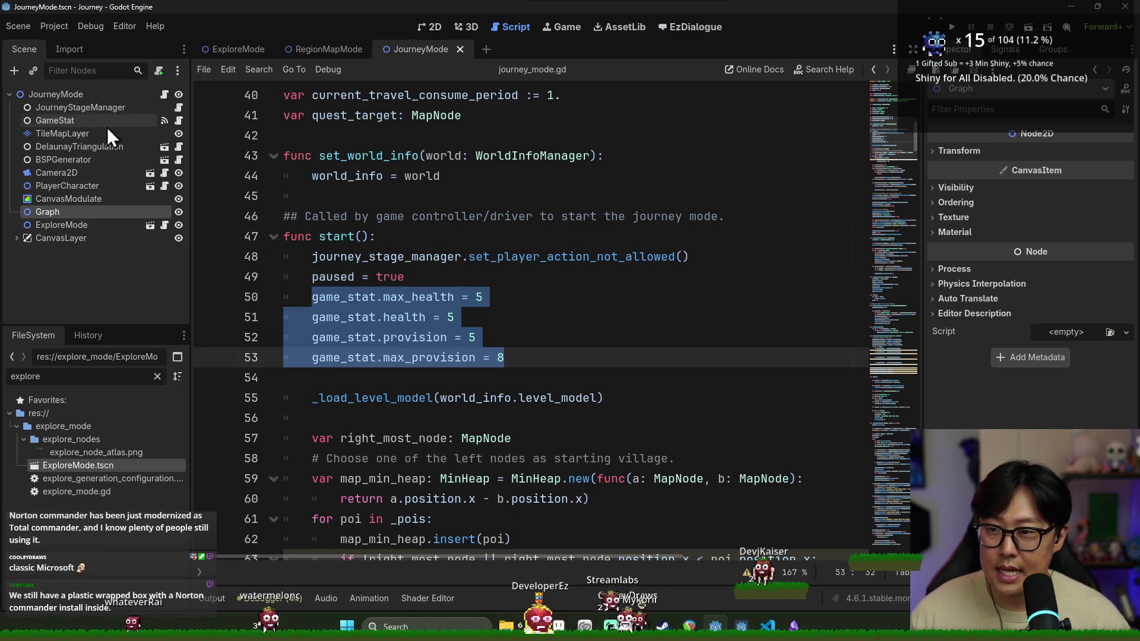
Step: Inspect game_stat.gd's variables and spend_provision, then return to journey_mode.gd after the doc comment
left_click(179, 120)
left_click(327, 277)
scroll(386, 297, "down", 2)
double_click(300, 276)
scroll(304, 271, "down", 13)
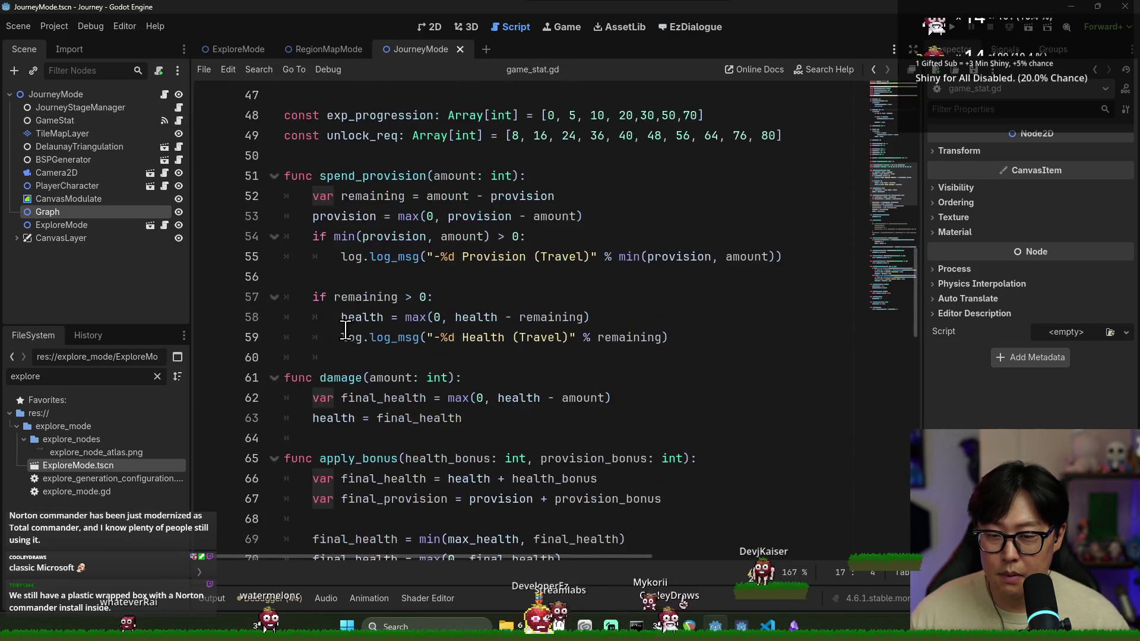
double_click(351, 182)
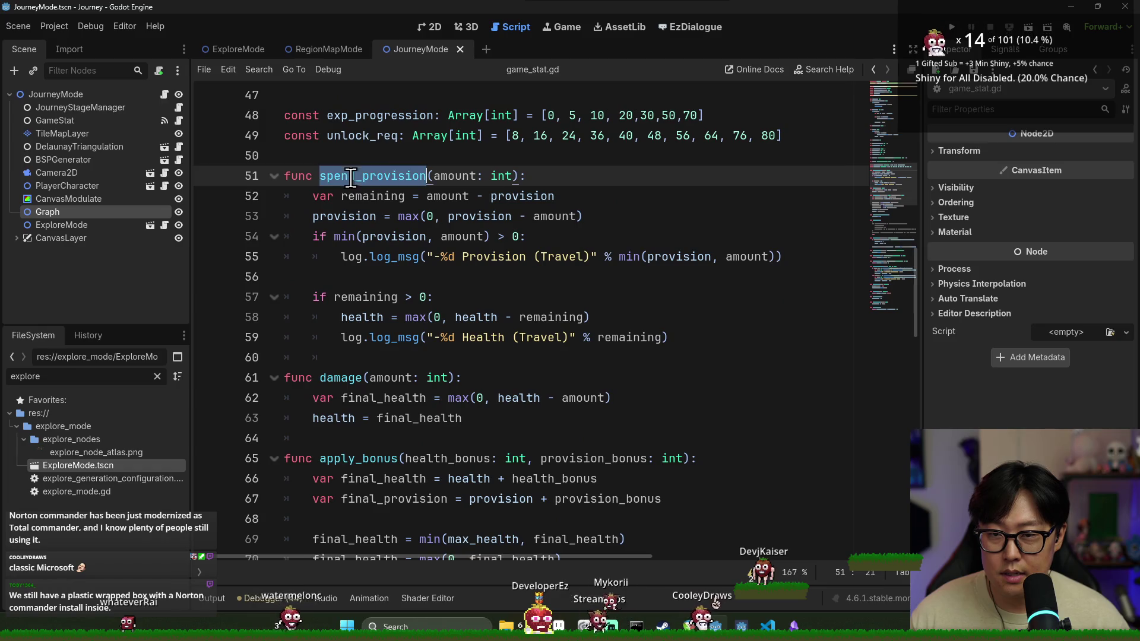
left_click(164, 95)
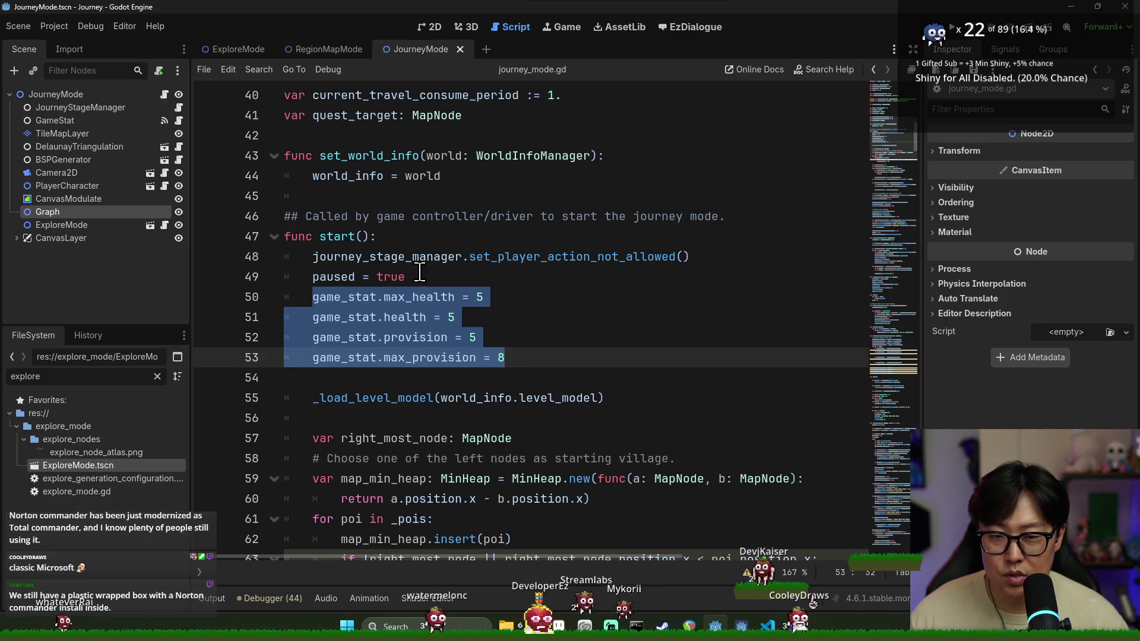
left_click(751, 219)
Step: Create func _initialize_game_stat(): and move the four game_stat assignments into it
key("Return")
type("func ")
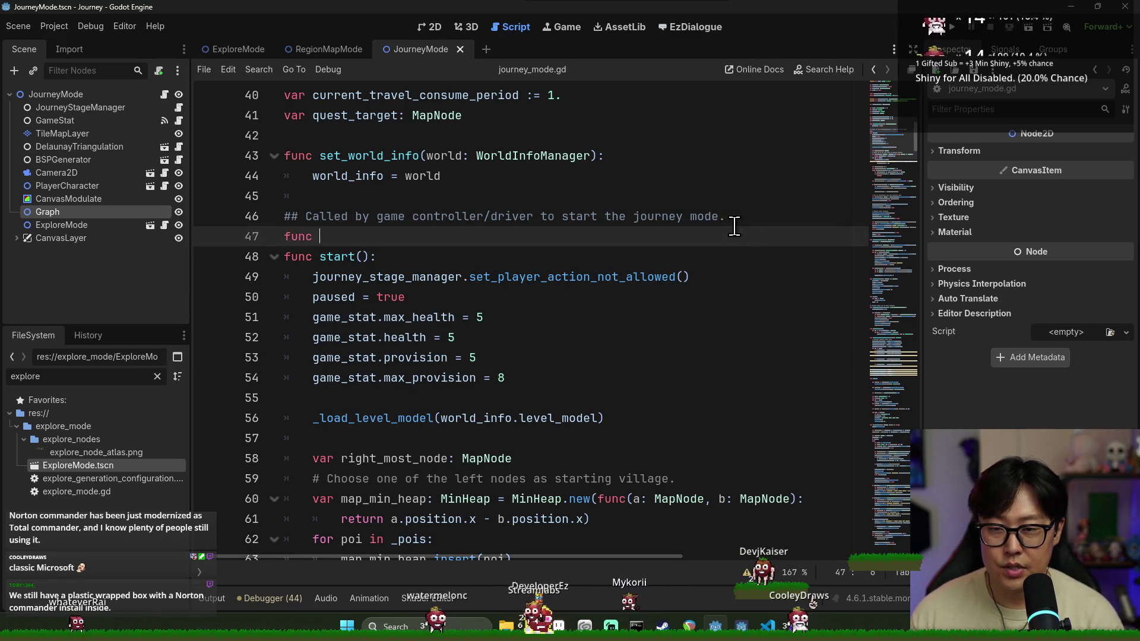
type("_initialize_game_stat")
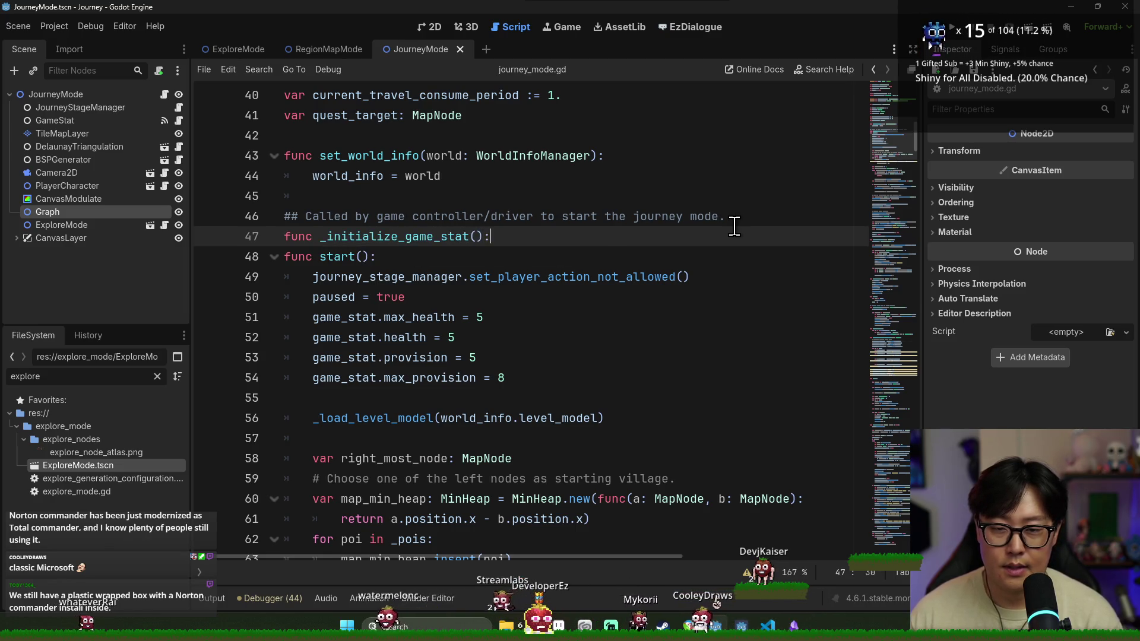
type("():")
key("Return")
left_click_drag(517, 399, 310, 336)
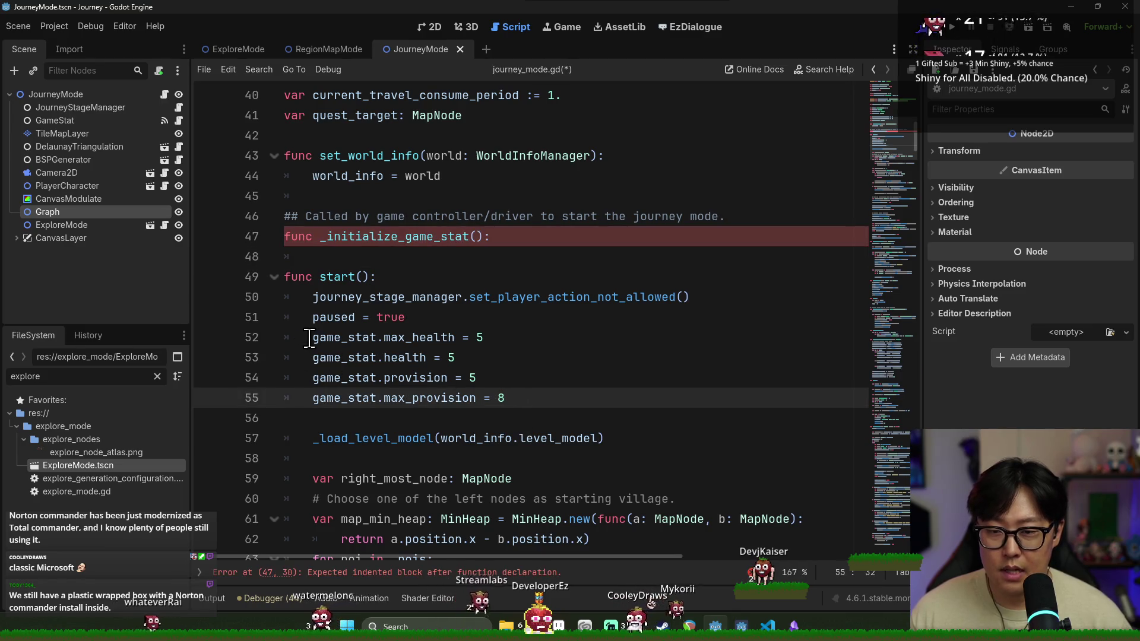
key("ctrl+x")
left_click(352, 257)
key("ctrl+v")
Step: Call _initialize_game_stat from start() and remove the blank line after the call
double_click(363, 236)
key("ctrl+c")
left_click(360, 392)
key("ctrl+v")
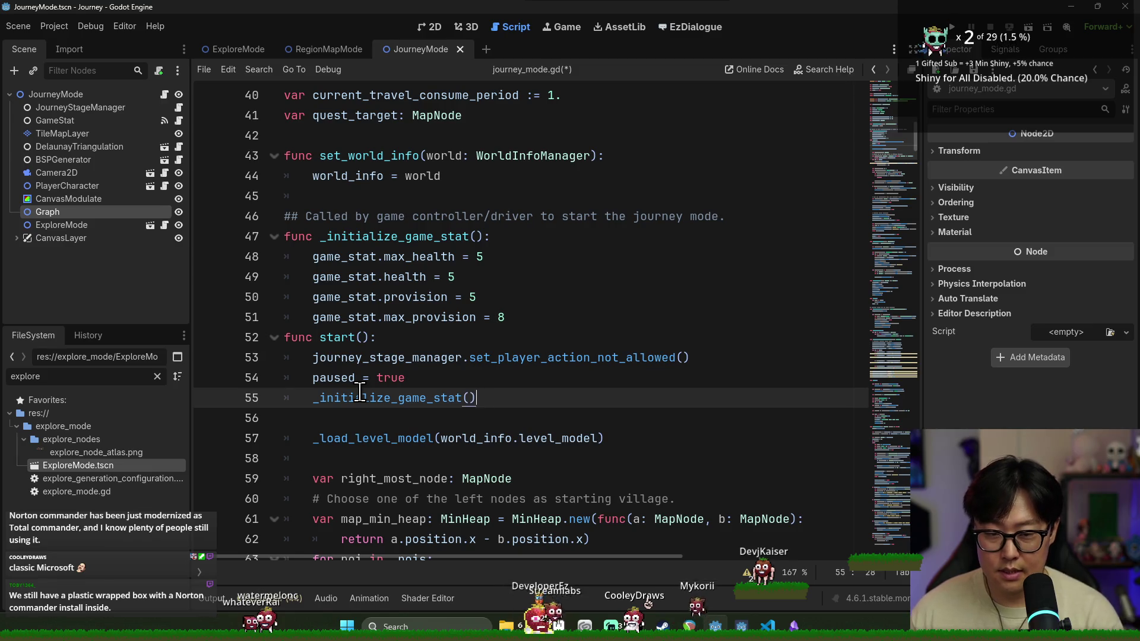
scroll(330, 377, "down", 2)
left_click(376, 300)
key("BackSpace")
Step: Select the paused = true and journey_stage_manager lines in start()
left_click(325, 257)
triple_click(325, 259)
left_click(339, 260)
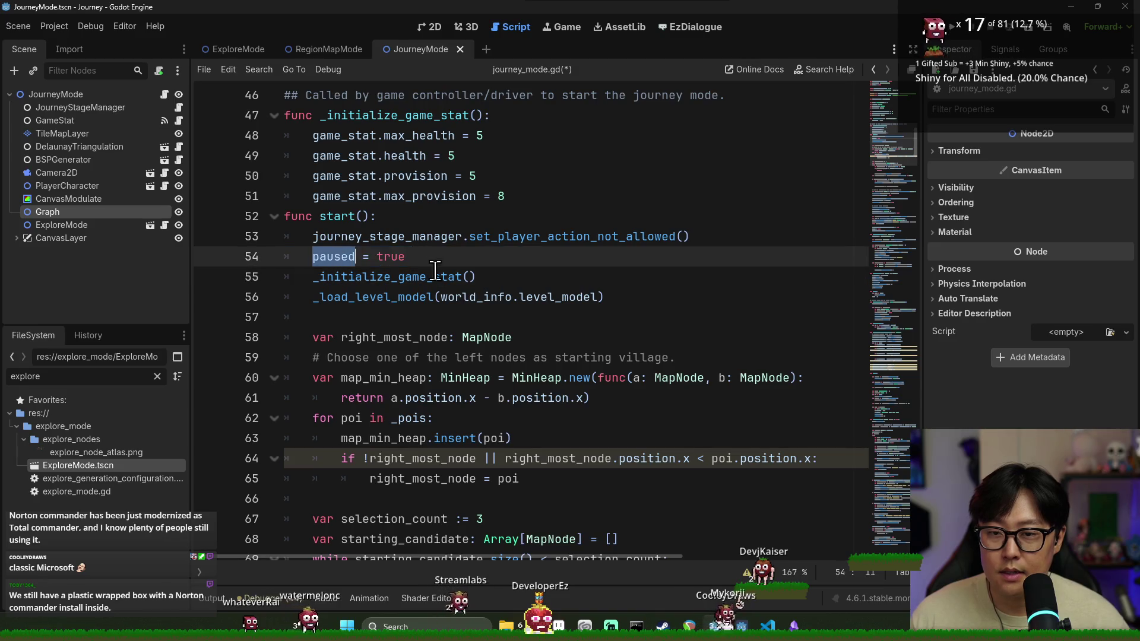
double_click(326, 260)
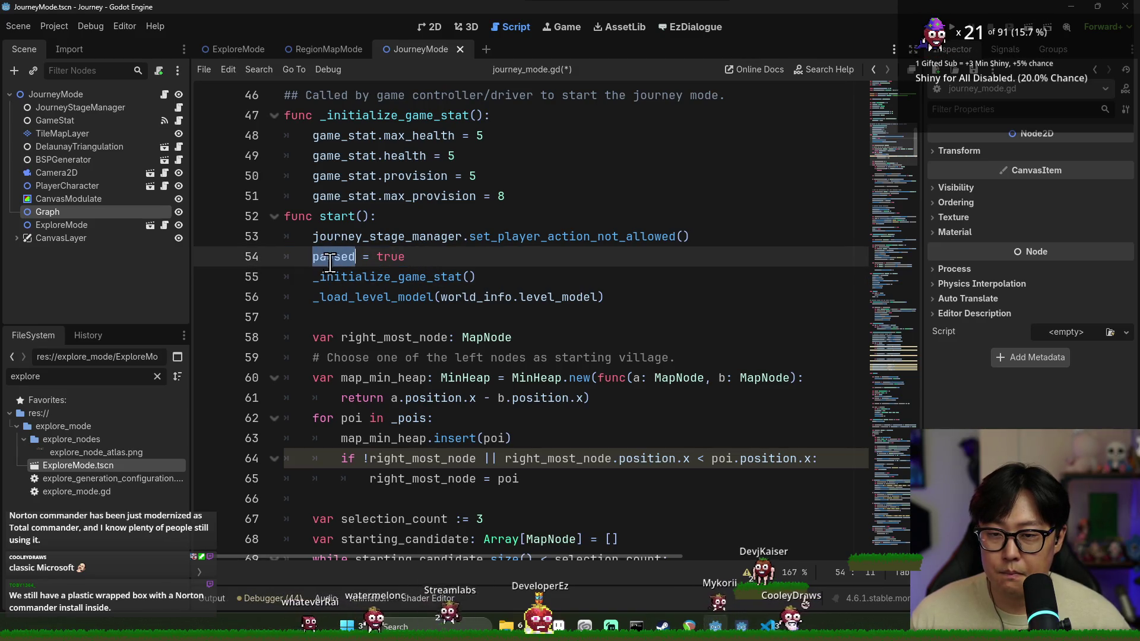
double_click(391, 257)
triple_click(417, 237)
double_click(390, 257)
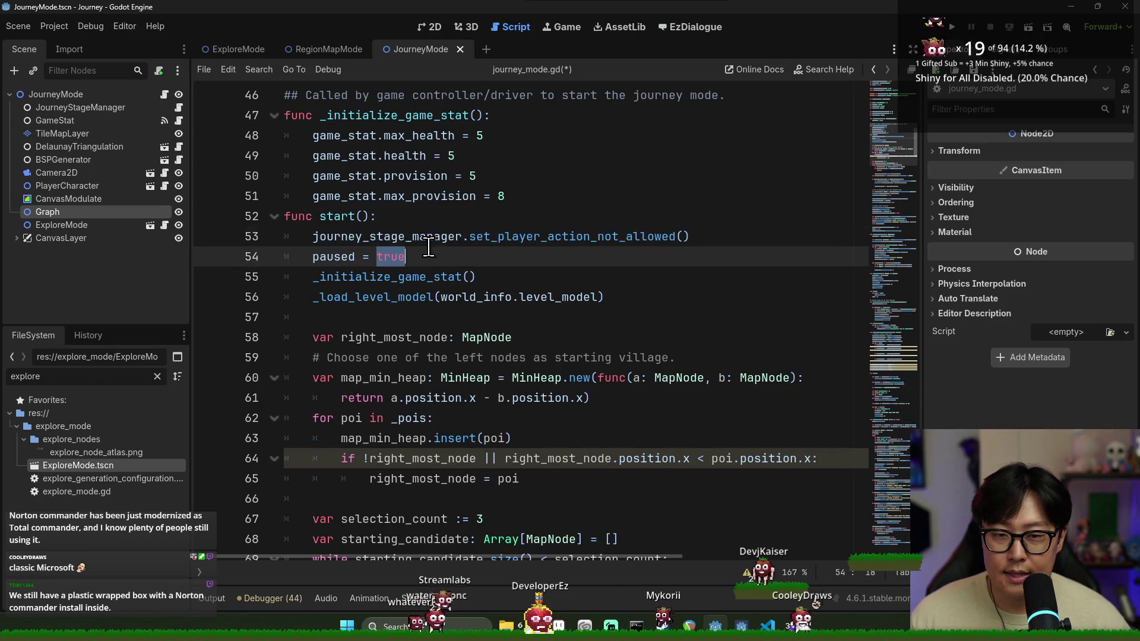
triple_click(386, 238)
left_click(332, 259)
Step: Move paused = true to the first line of start()
key("ctrl+x")
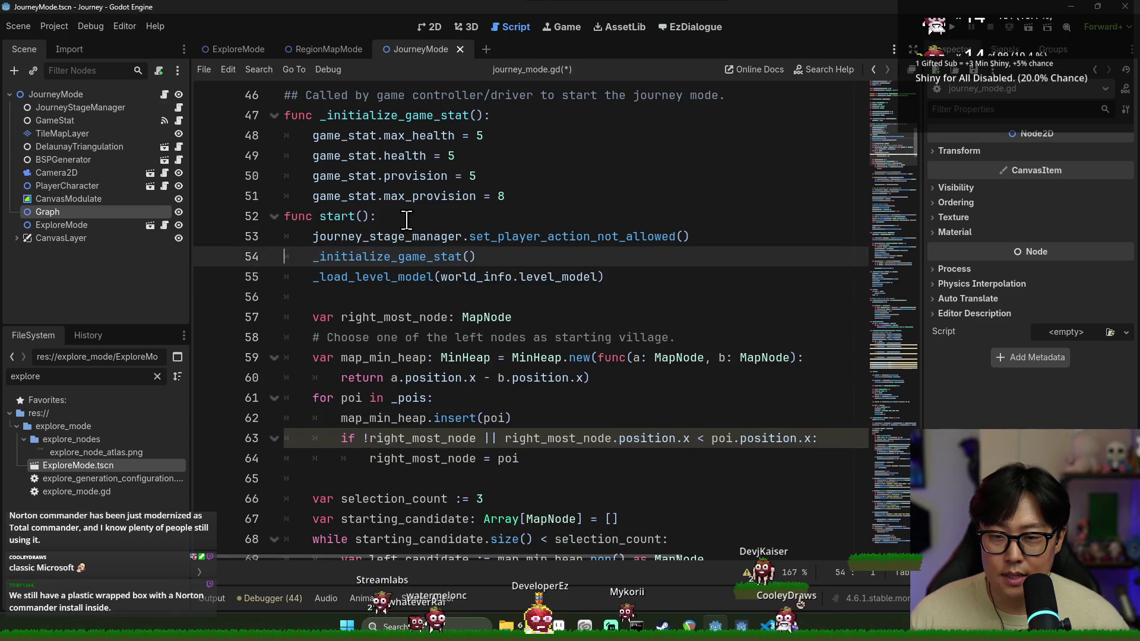
left_click(398, 219)
key("ctrl+v")
key("ctrl+z")
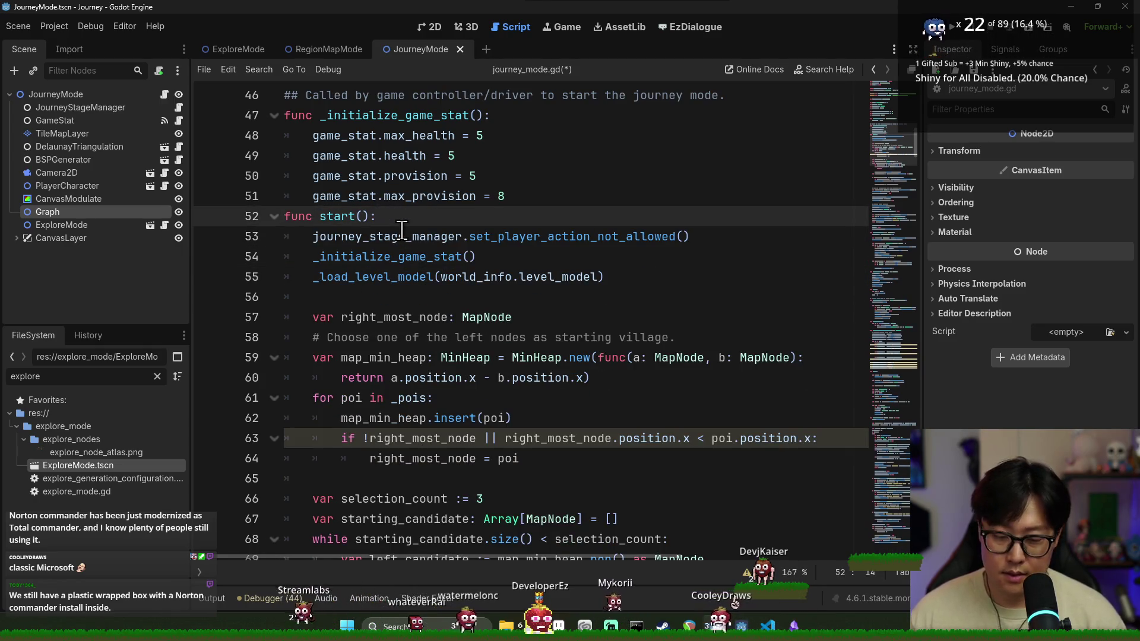
key("Return")
type("paused = true")
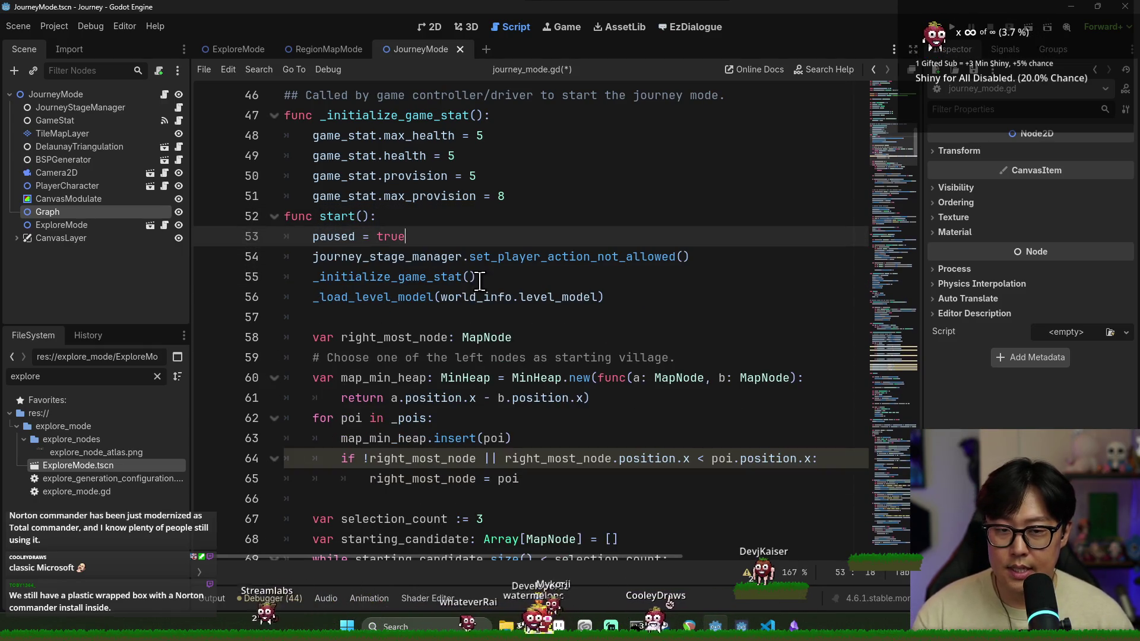
Step: Review the _initialize_game_stat and _load_level_model calls in start()
double_click(380, 277)
double_click(368, 297)
double_click(367, 277)
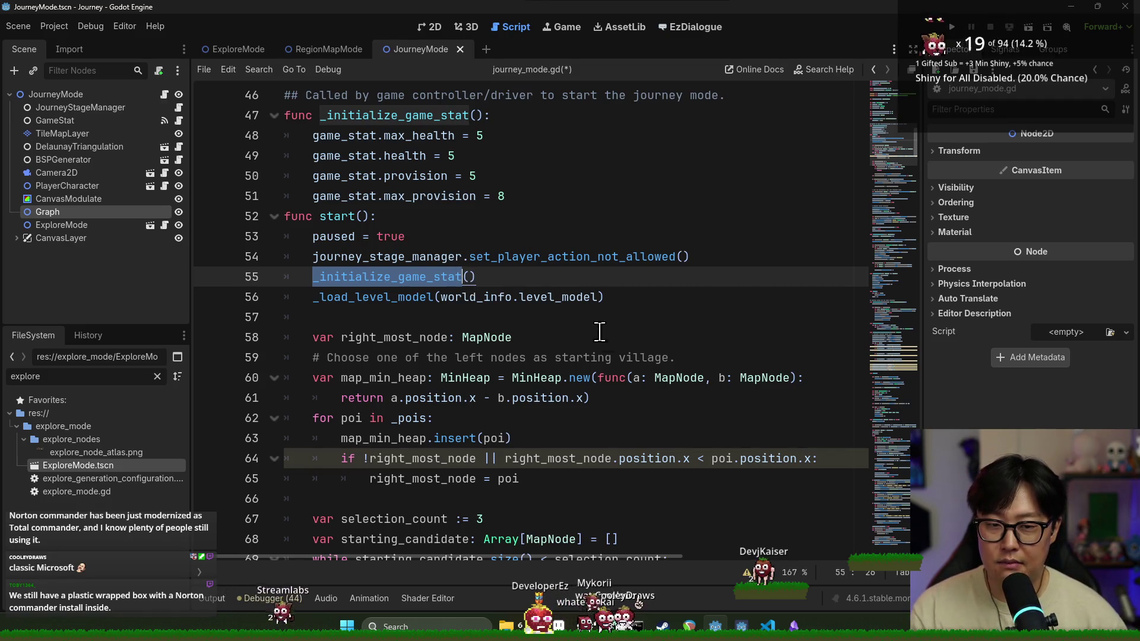
left_click(553, 297)
left_click(367, 317)
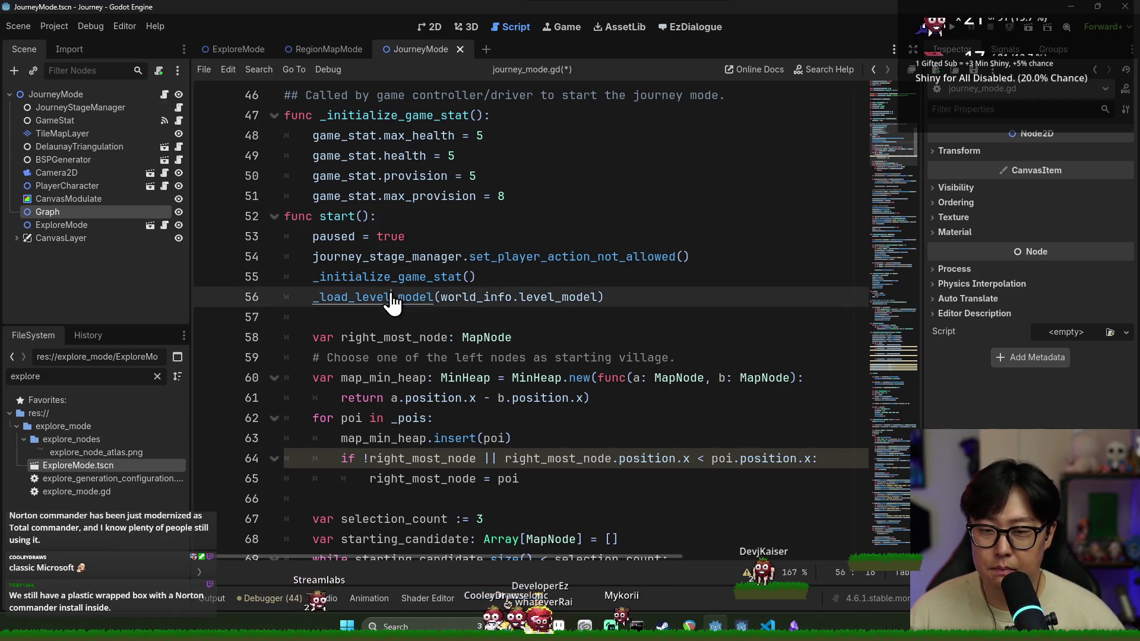
Step: In _load_level_model, change add_child(map_node) to graph.add_child(map_node)
left_click(386, 297, "ctrl")
scroll(387, 355, "down", 5)
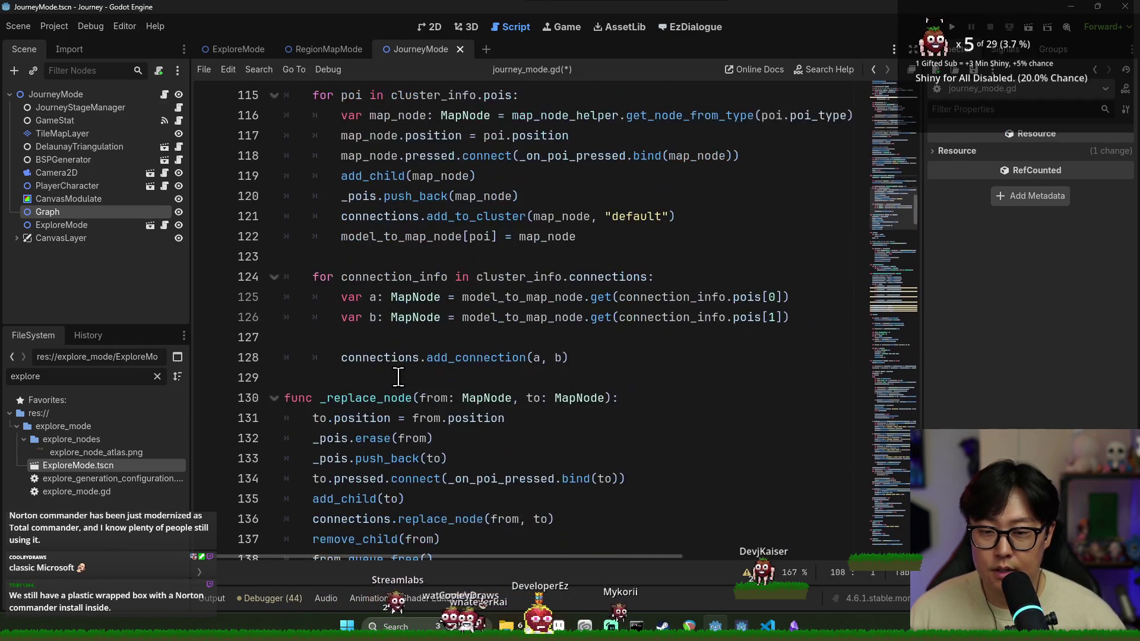
scroll(408, 333, "down", 1)
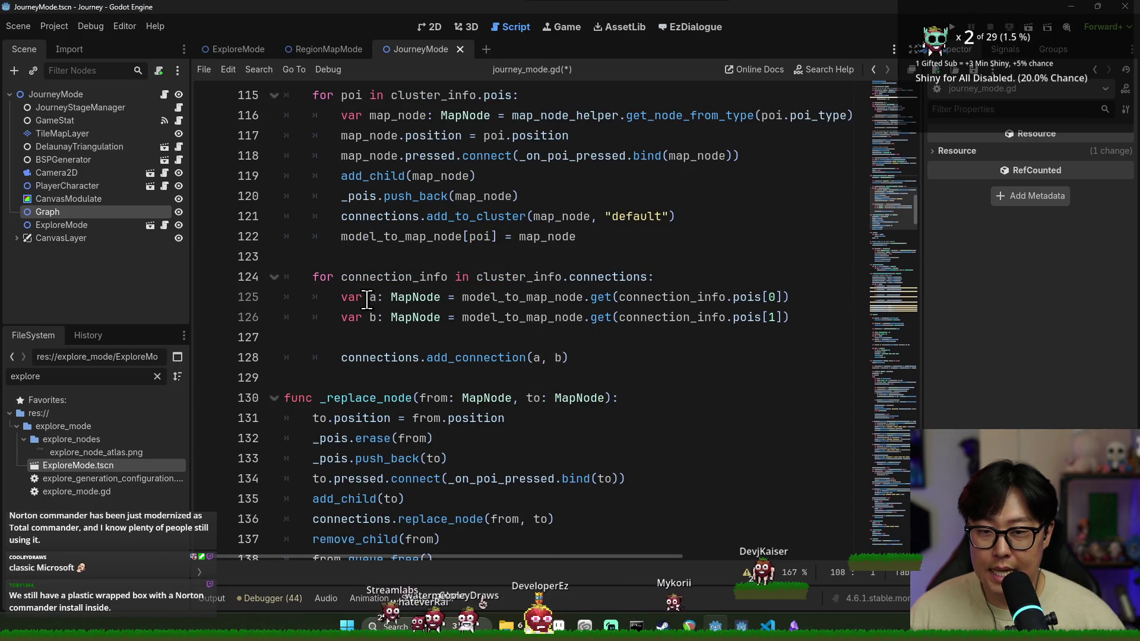
scroll(368, 299, "up", 1)
double_click(372, 237)
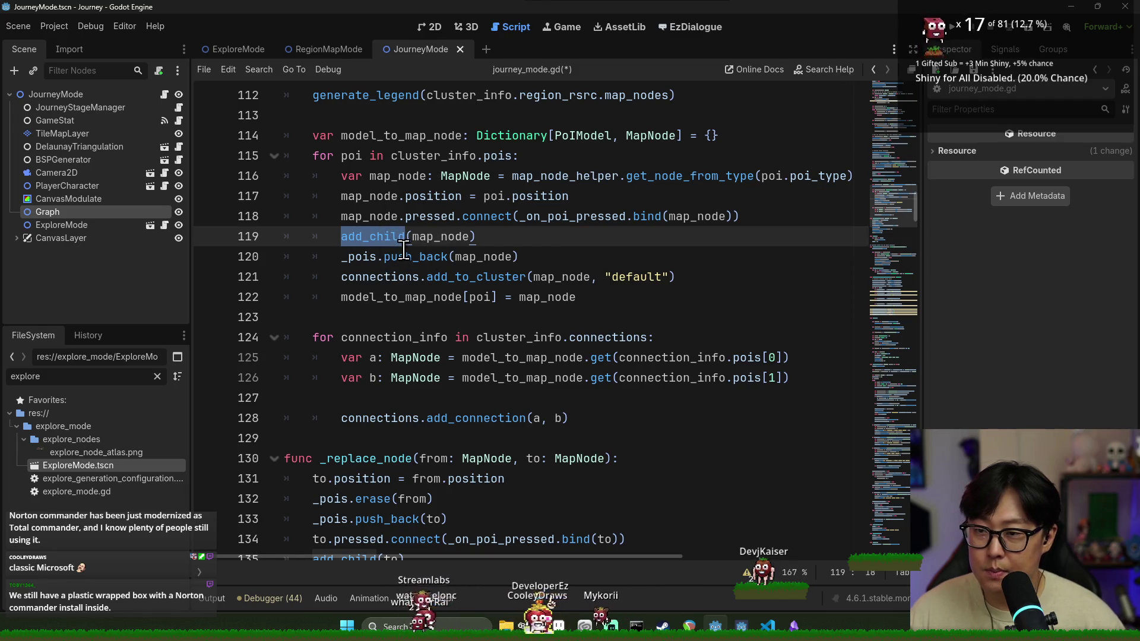
key("Left")
type("gra")
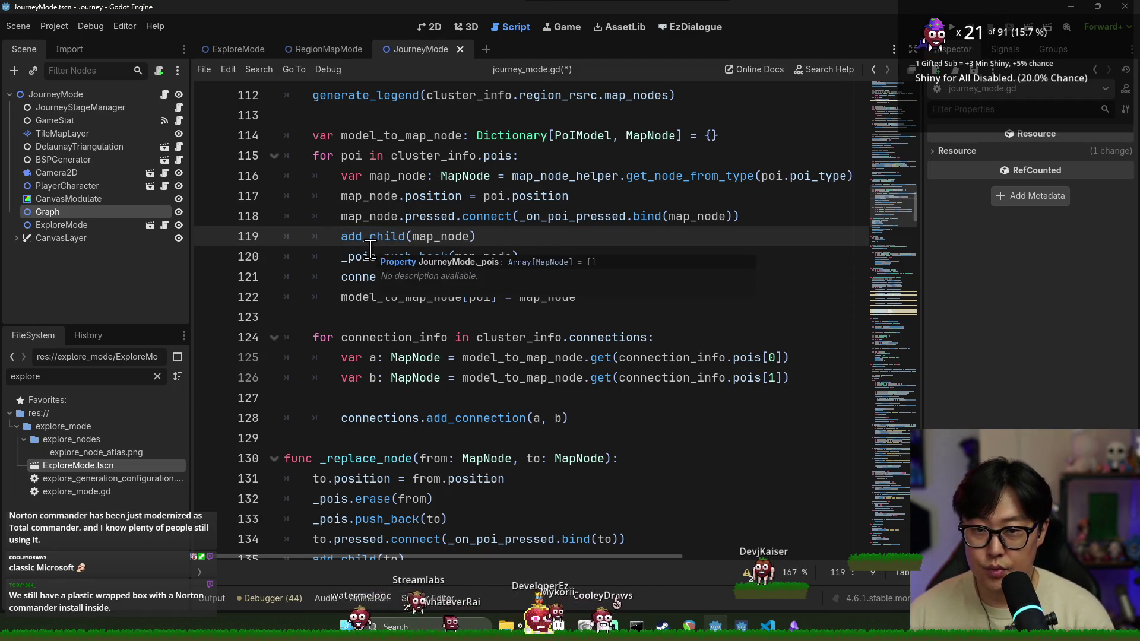
type("ph.")
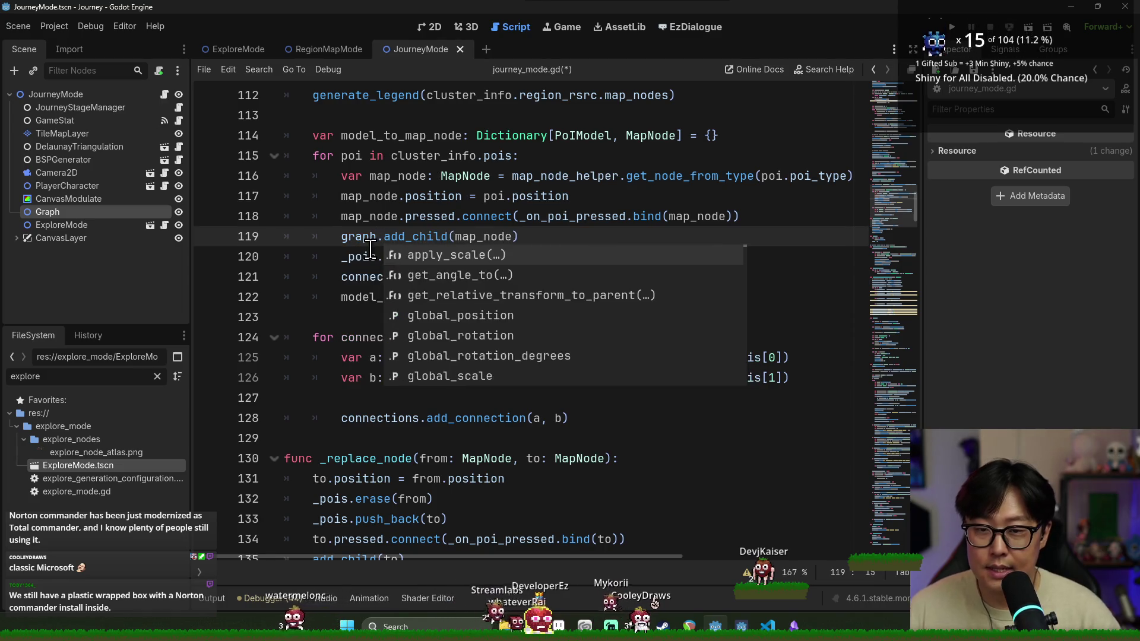
left_click(387, 208)
Step: Open explore_mode.gd from the ExploreMode node's script icon
left_click(350, 172)
scroll(421, 319, "up", 2)
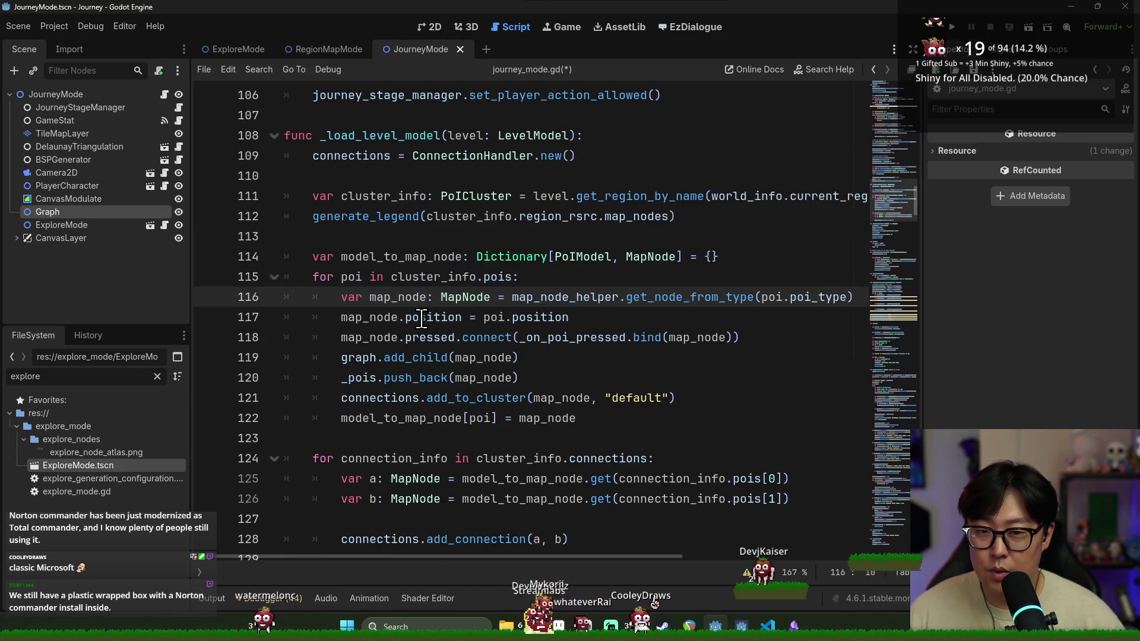
left_click(166, 227)
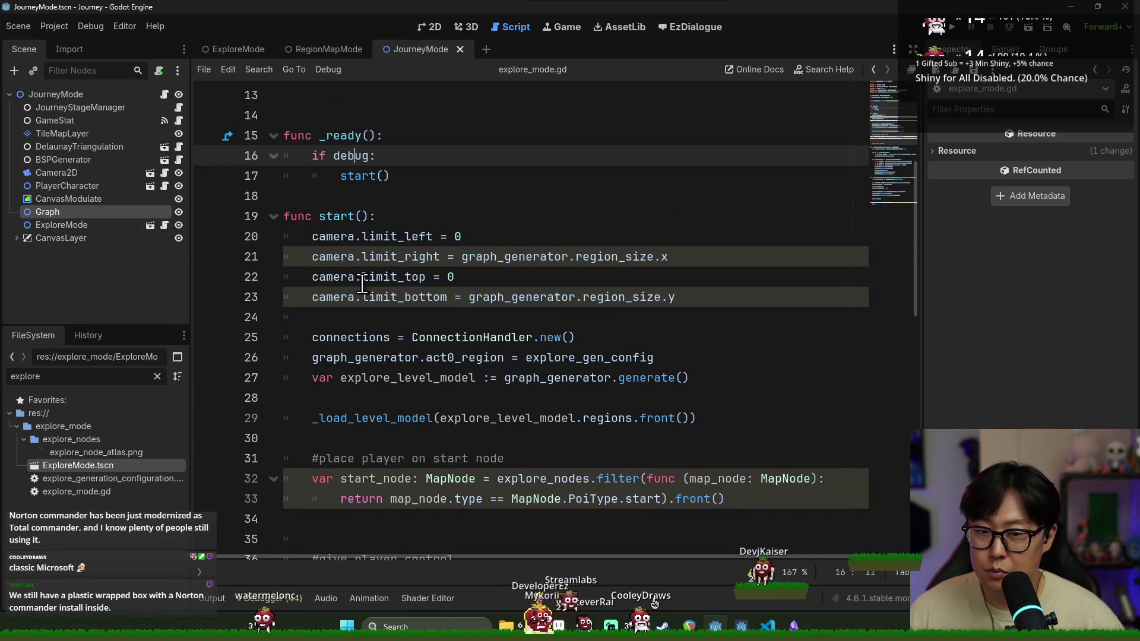
Step: Scroll through explore_mode.gd's _create_and_add_map_node() level-loading code
scroll(431, 367, "down", 8)
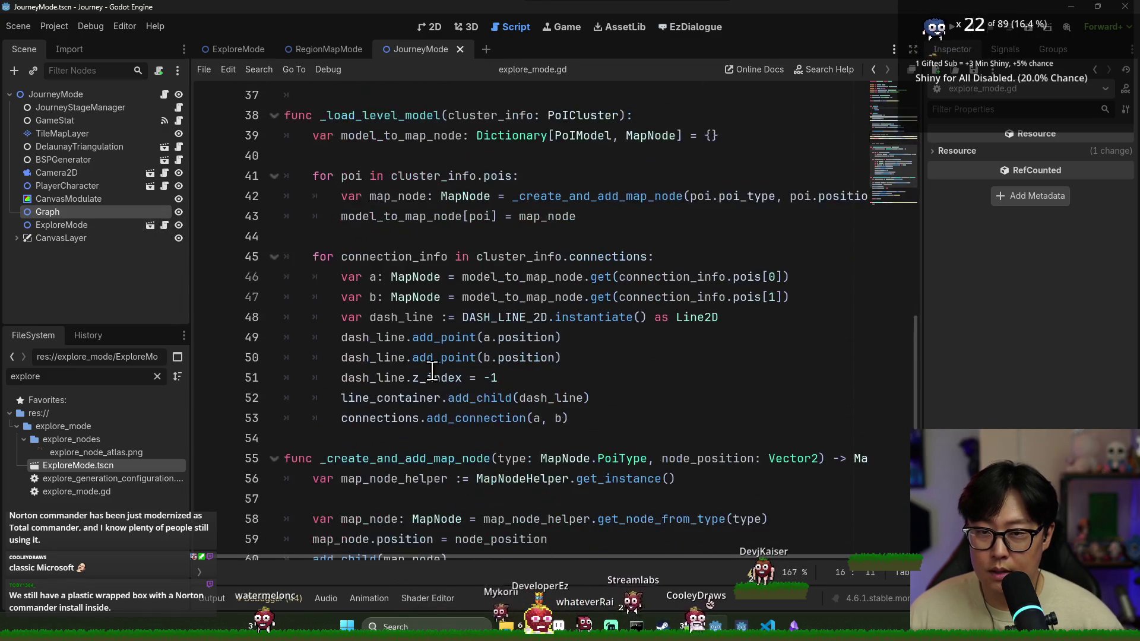
scroll(432, 367, "up", 3)
scroll(416, 297, "down", 5)
left_click(342, 156)
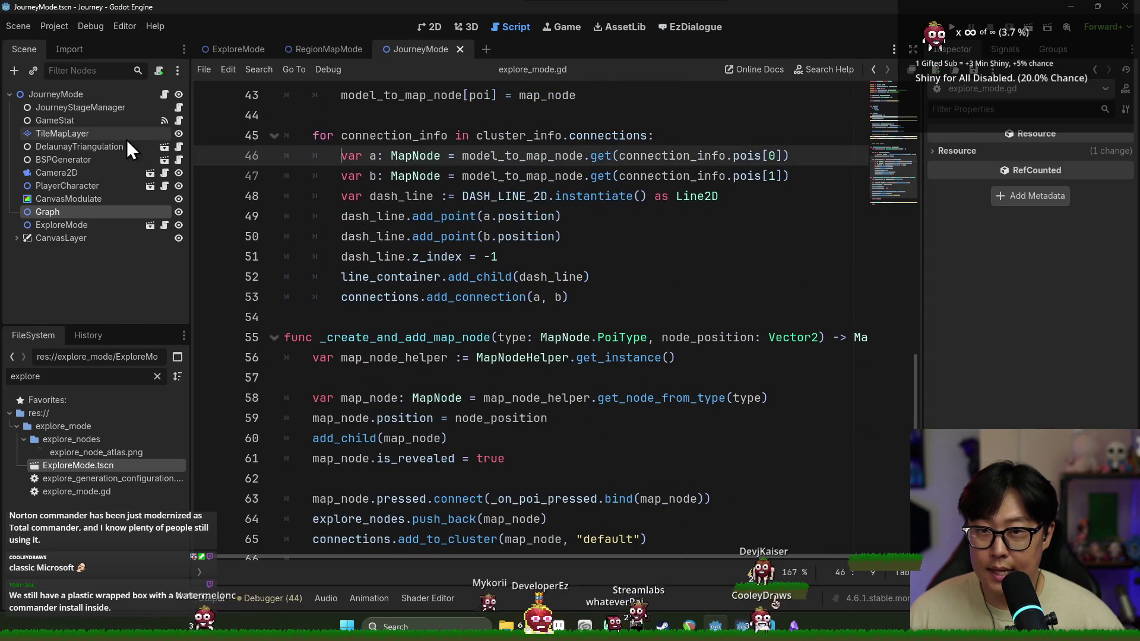
Step: Return to journey_mode.gd and select the _load_level_model function name at line 108
left_click(164, 94)
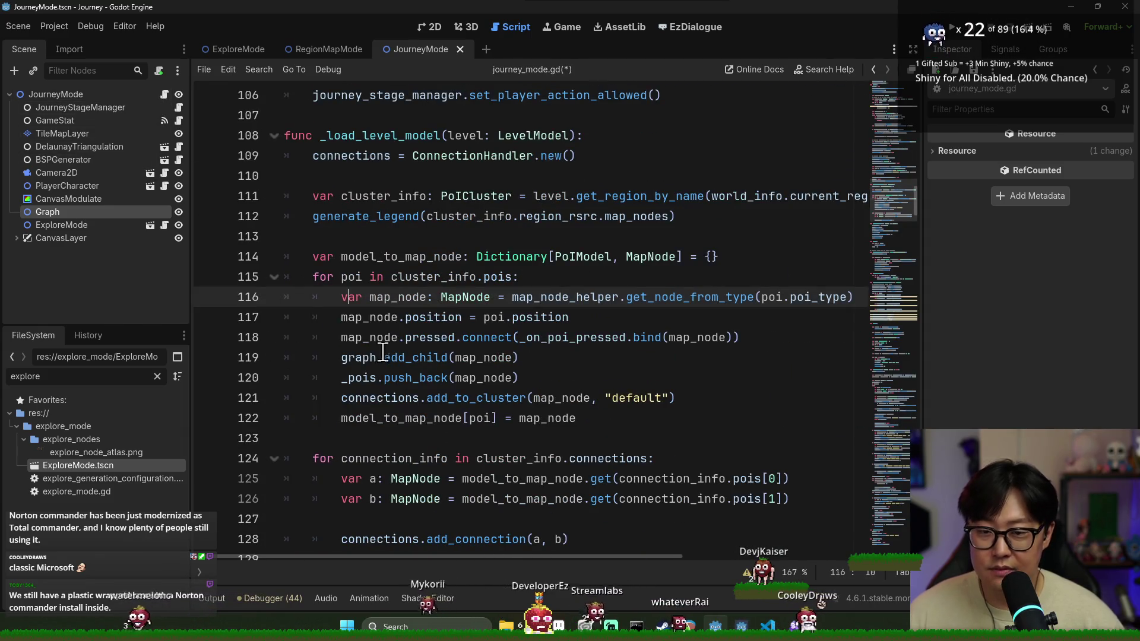
scroll(381, 292, "up", 2)
left_click(392, 235)
scroll(409, 290, "up", 6)
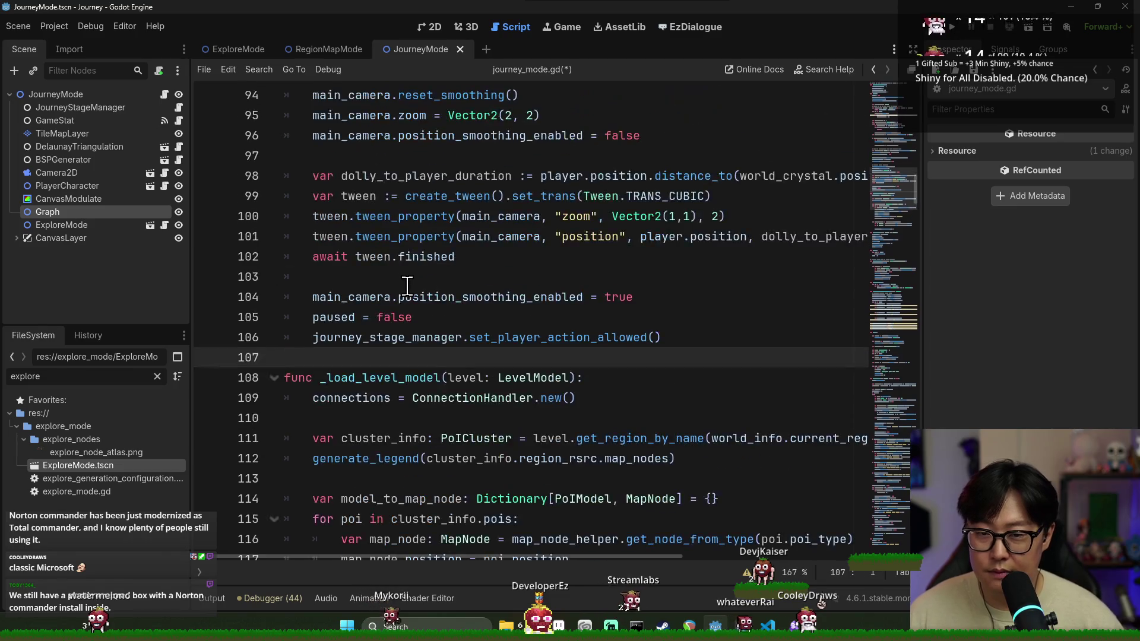
scroll(410, 290, "up", 5)
scroll(416, 297, "down", 9)
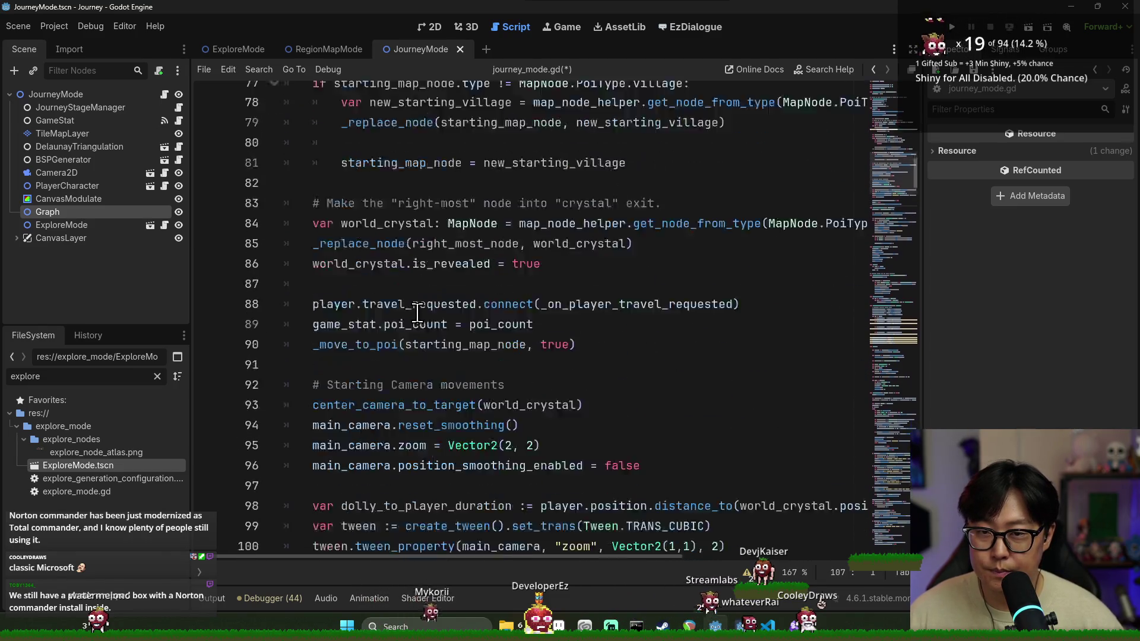
double_click(361, 255)
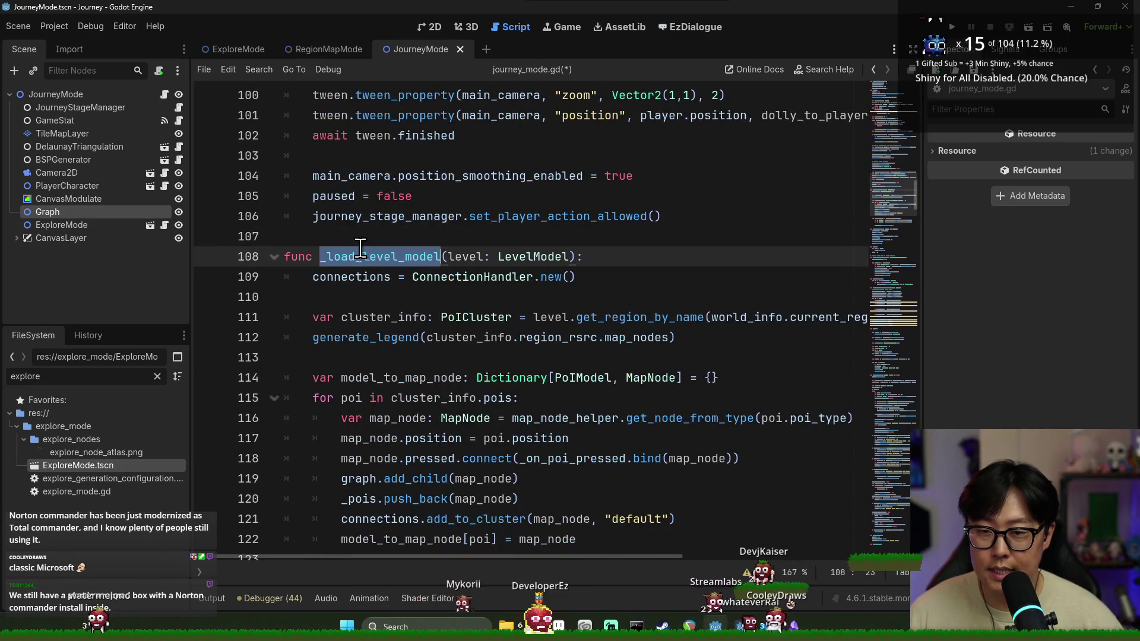
Step: Fold _load_level_model and write a stub func _create_map_node() -> MapNode: with pass beneath it
left_click(274, 257)
key("Down")
key("Down")
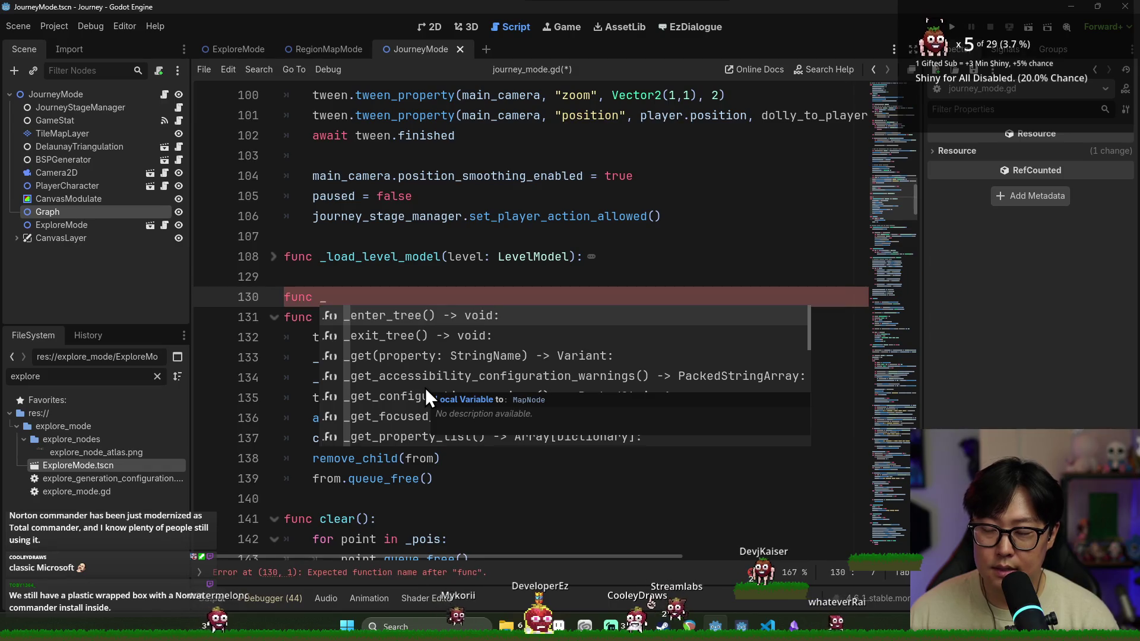
type("create_and_")
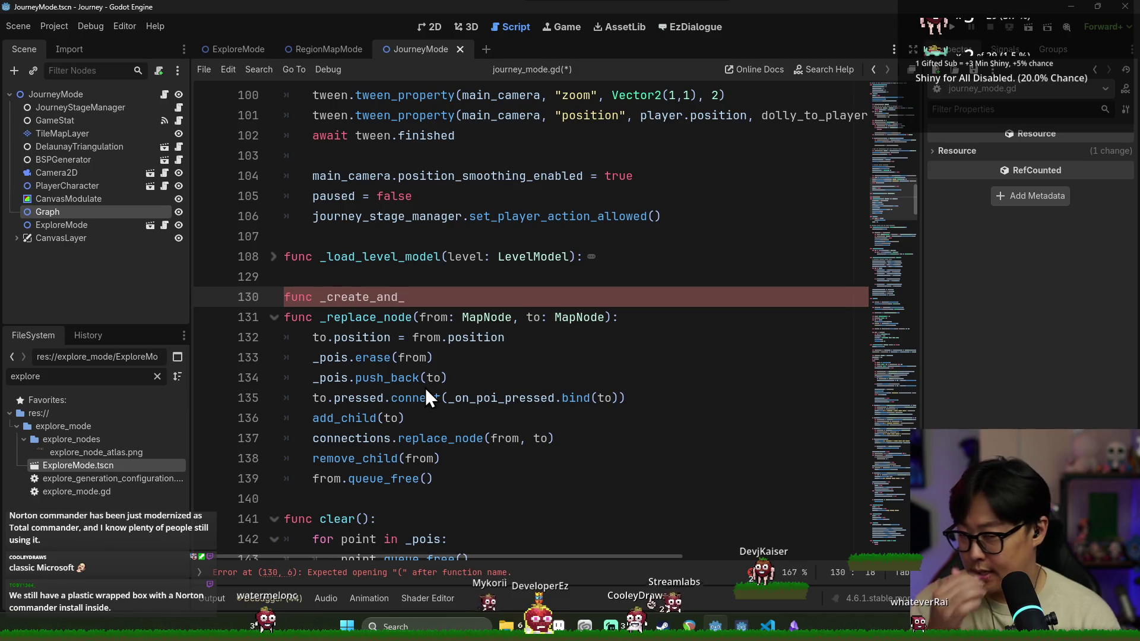
key("BackSpace")
key("BackSpace")
key("BackSpace")
type("map_node() -> Ma")
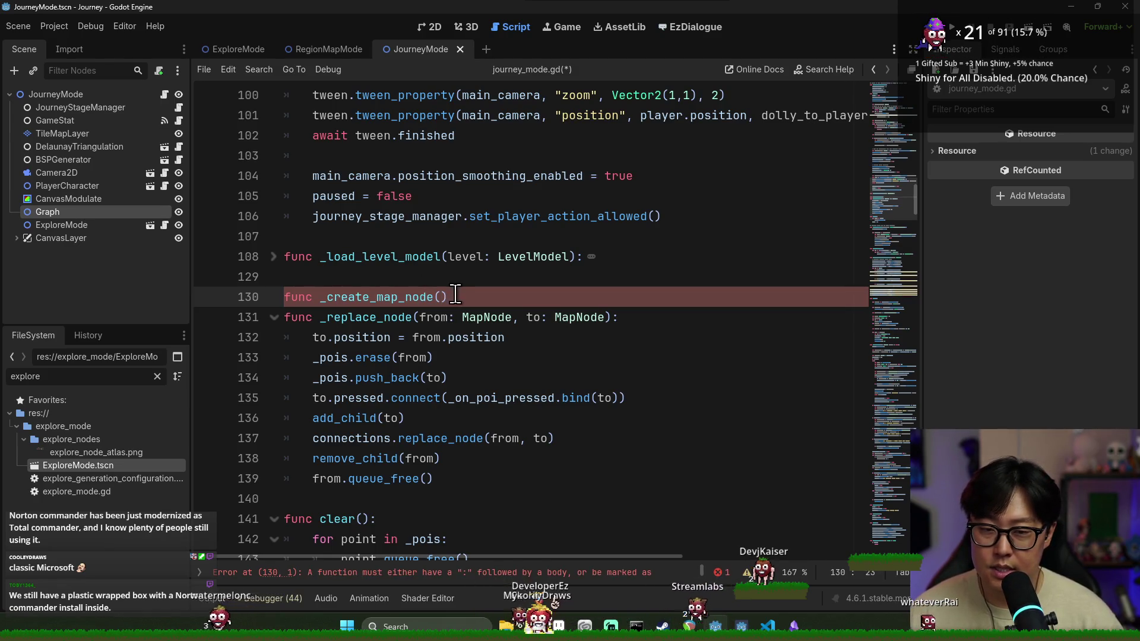
type("pNode:")
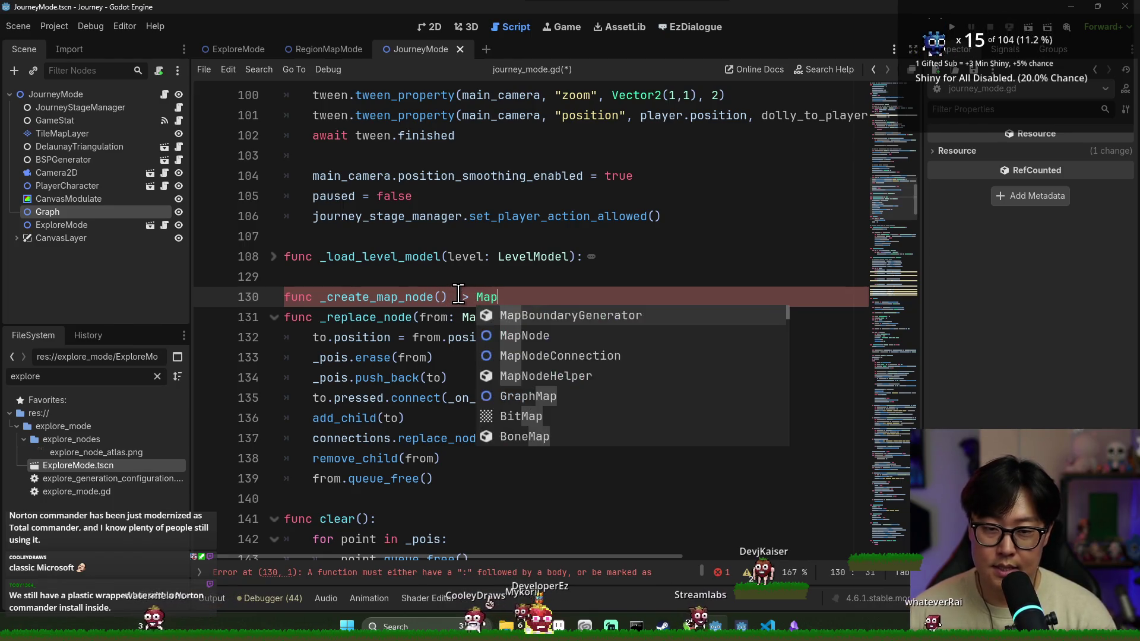
key("Return")
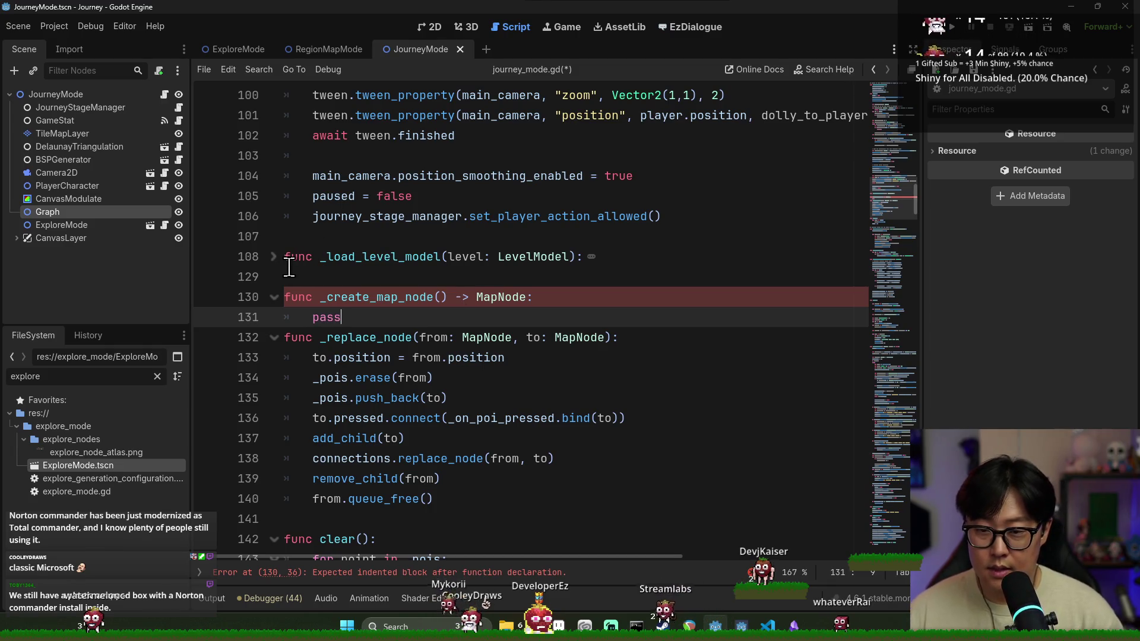
Step: Unfold _load_level_model and copy the POI loop body, lines 116–122
left_click(274, 256)
scroll(285, 265, "down", 3)
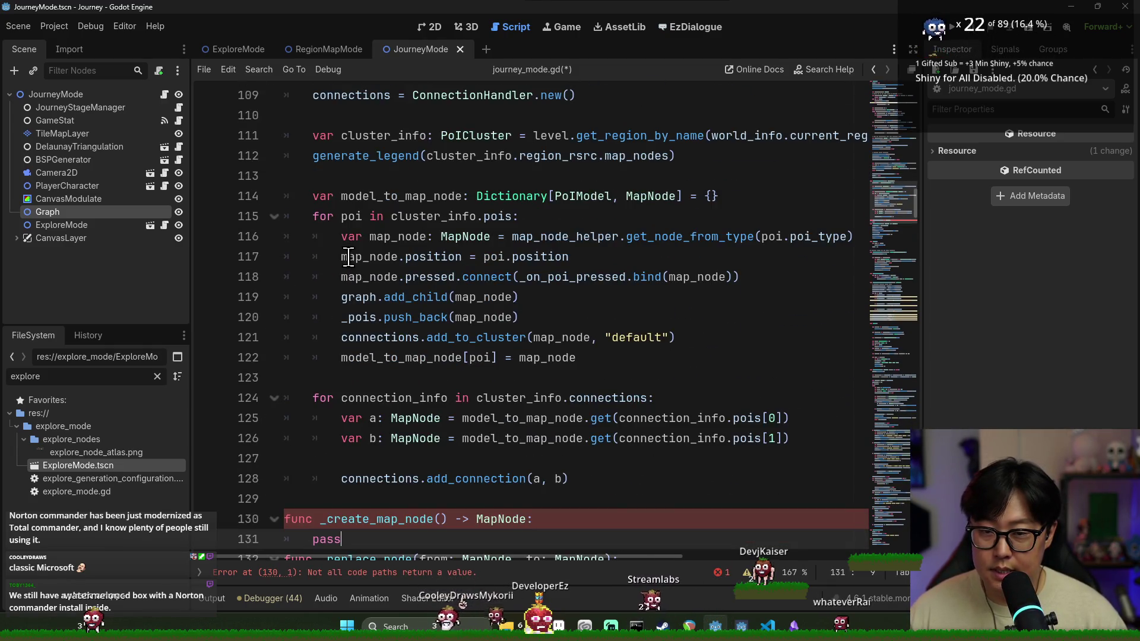
left_click(342, 237)
left_click(585, 357, "shift")
key("ctrl+c")
scroll(407, 479, "down", 2)
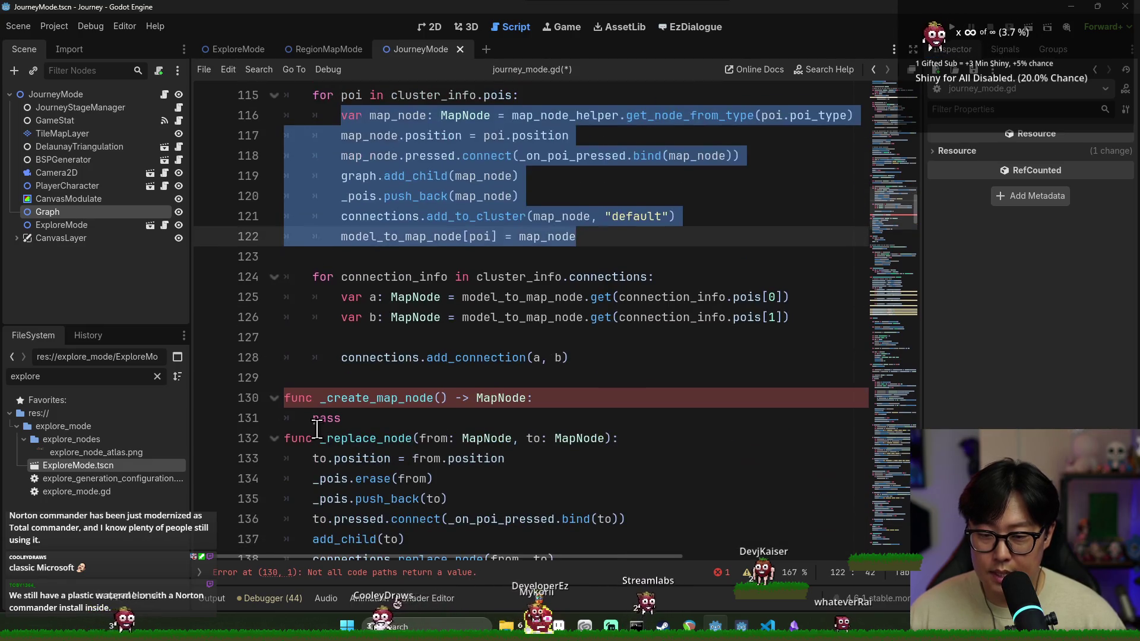
Step: Paste the loop lines over pass in _create_map_node, unindent them, and end with return map_node
double_click(327, 418)
key("ctrl+v")
left_click(440, 418)
key("Down")
key("Home")
left_click(576, 540, "shift")
key("shift+Tab")
key("Return")
key("Return")
type("re")
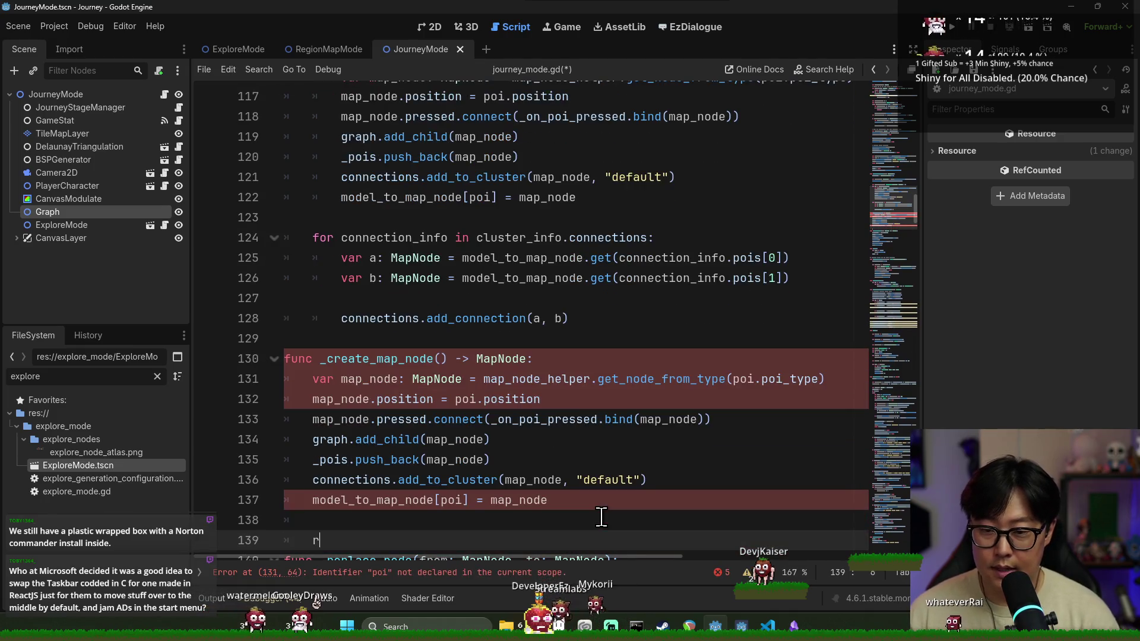
type("ate_map_node")
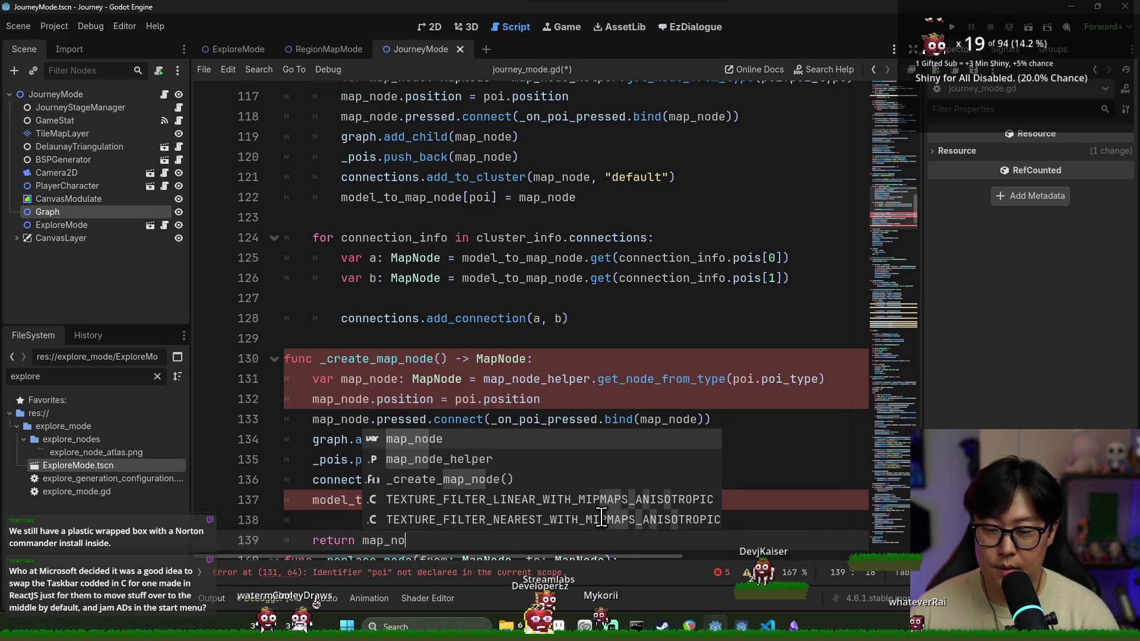
left_click(576, 339)
Step: Give _create_map_node the parameters poi_type: MapNode.PoiType and poi_position: Vector2
left_click(443, 358)
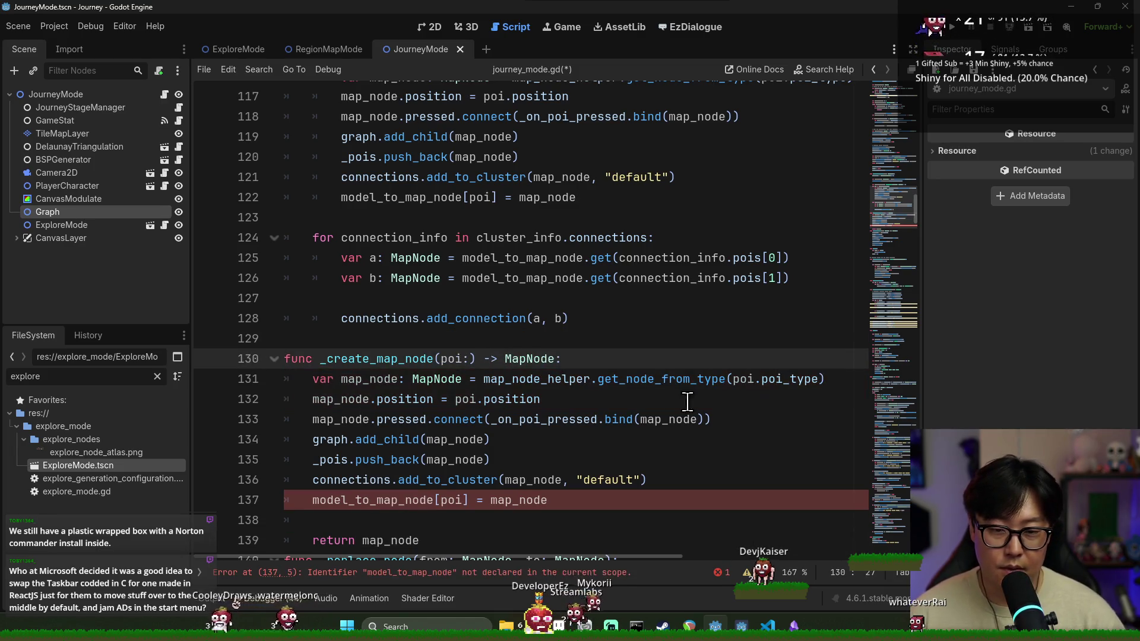
key("BackSpace")
type("_type: MapN")
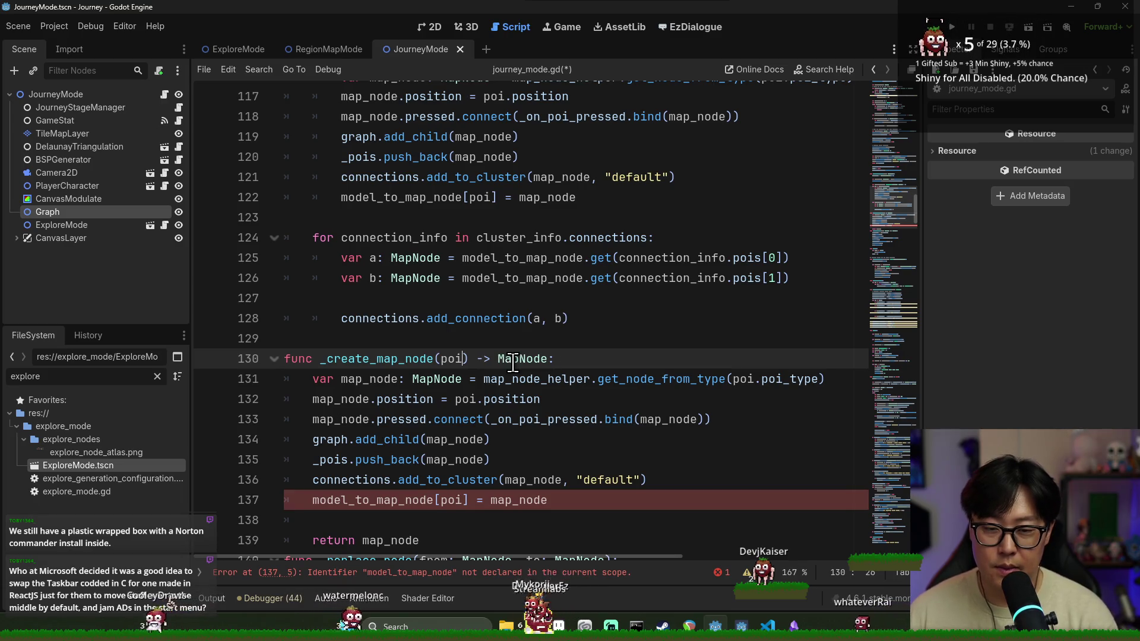
type("ode.")
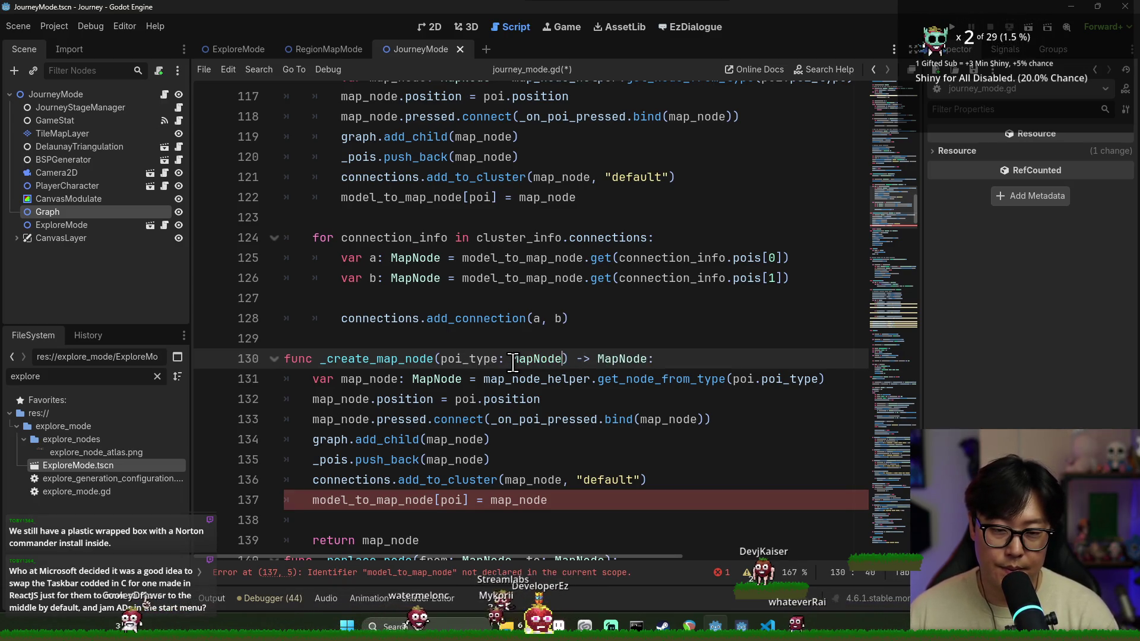
key("Return")
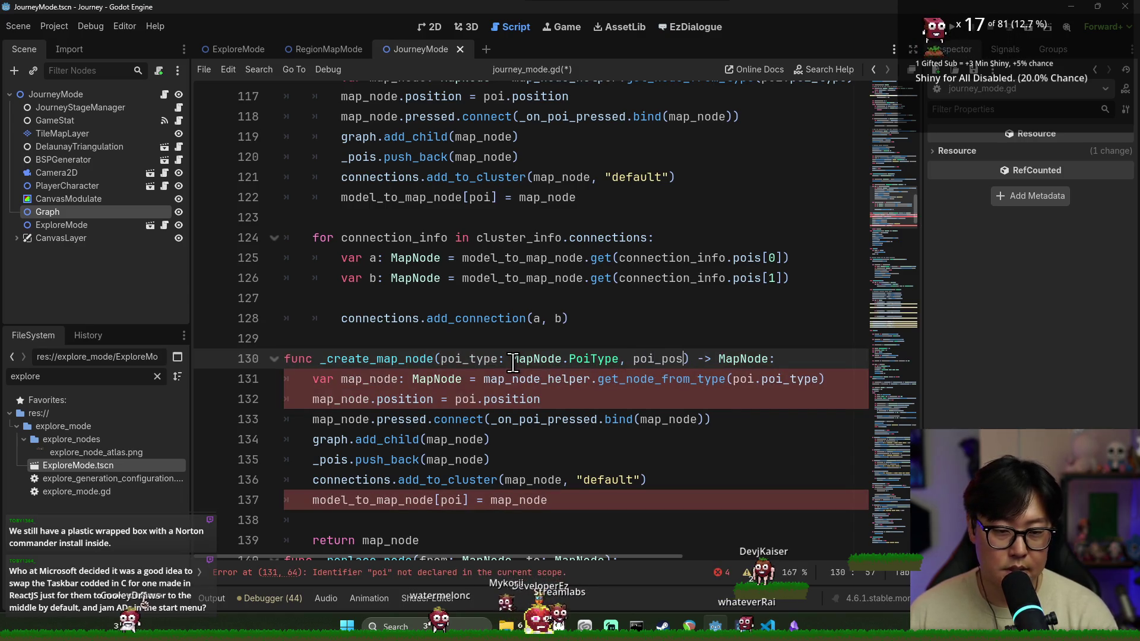
type("ctor2")
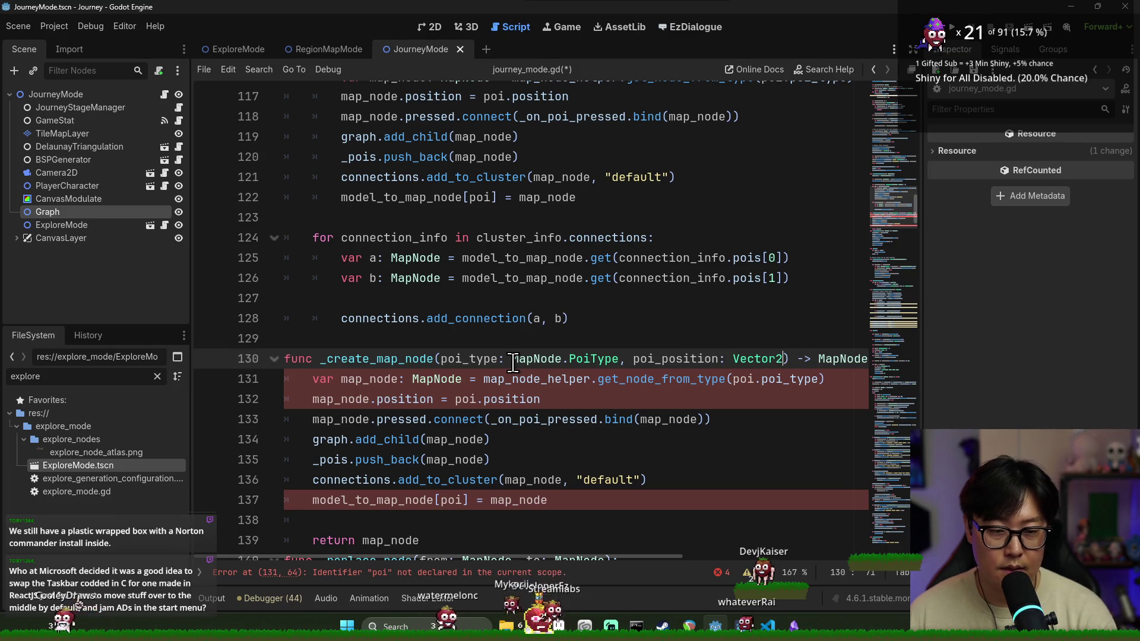
Step: Replace poi.position and poi.poi_type in the body with the poi_position and poi_type parameters
double_click(676, 358)
key("ctrl+c")
left_click_drag(456, 399, 540, 399)
key("ctrl+v")
double_click(473, 359)
double_click(741, 379)
left_click(819, 379, "shift")
key("ctrl+v")
left_click(340, 379)
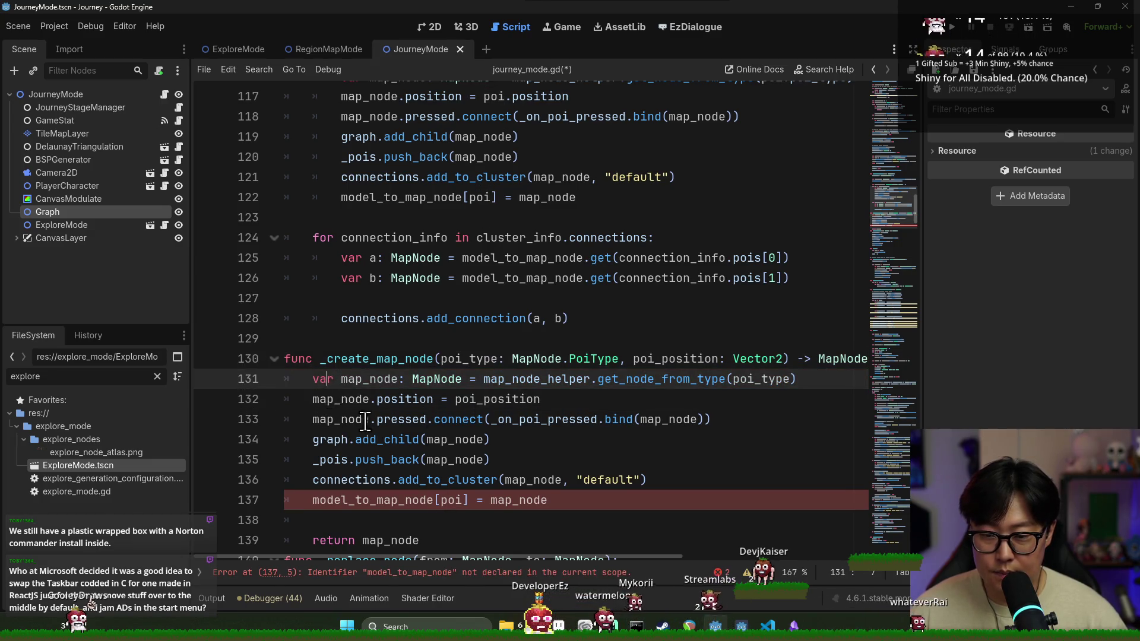
Step: Insert blank lines between the statement groups in _create_map_node, checking _pois and connections usages
left_click(713, 419)
key("Return")
left_click(346, 480)
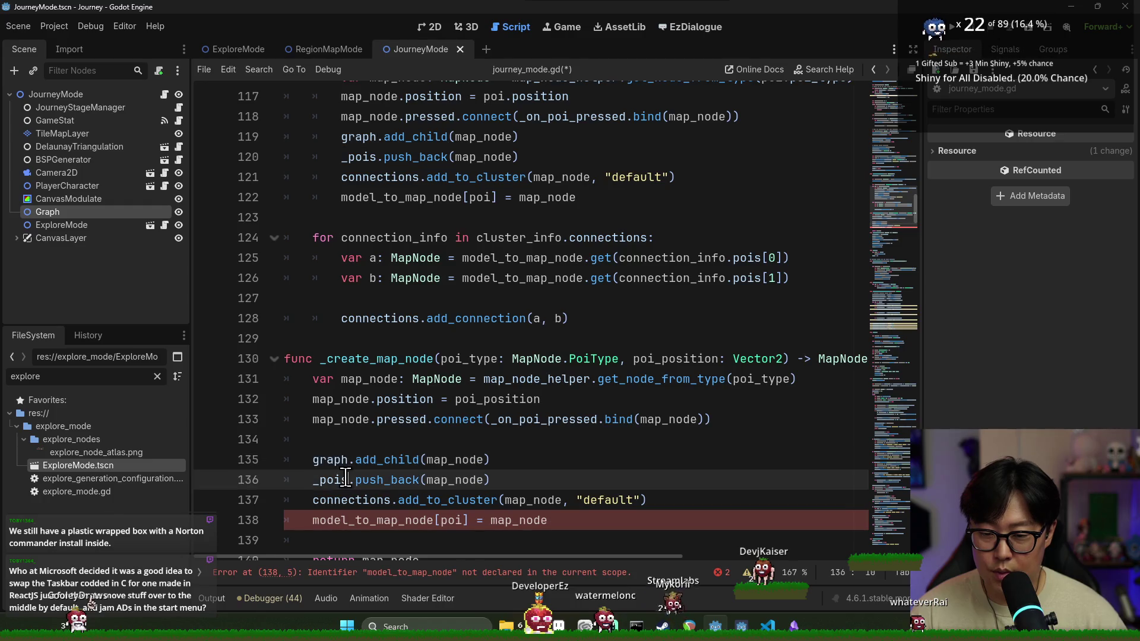
scroll(340, 484, "down", 2)
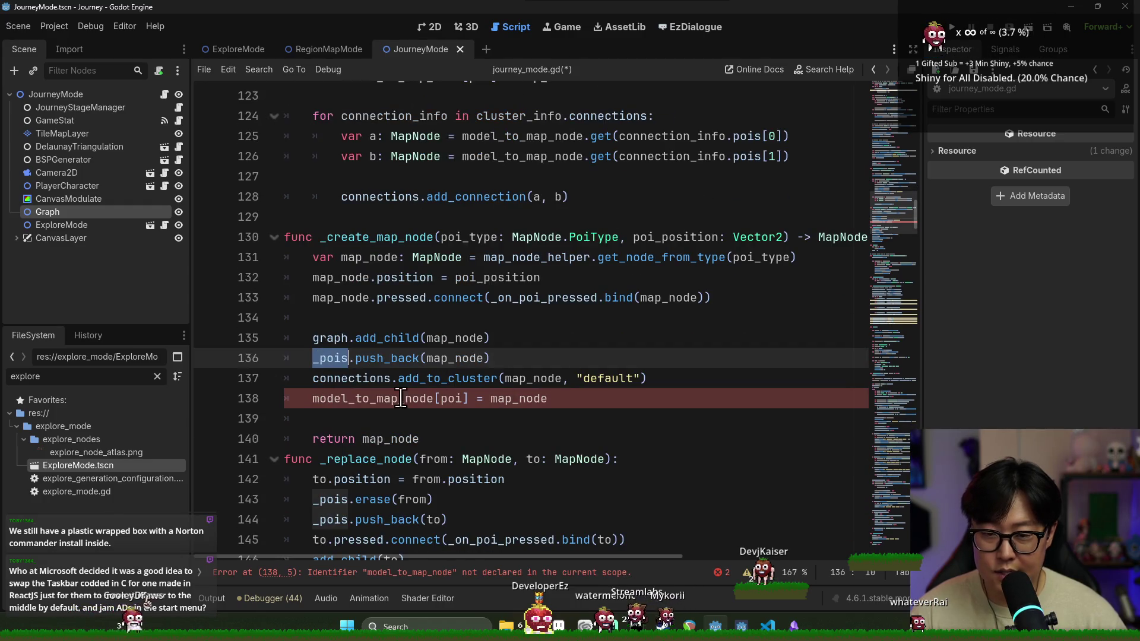
double_click(344, 379)
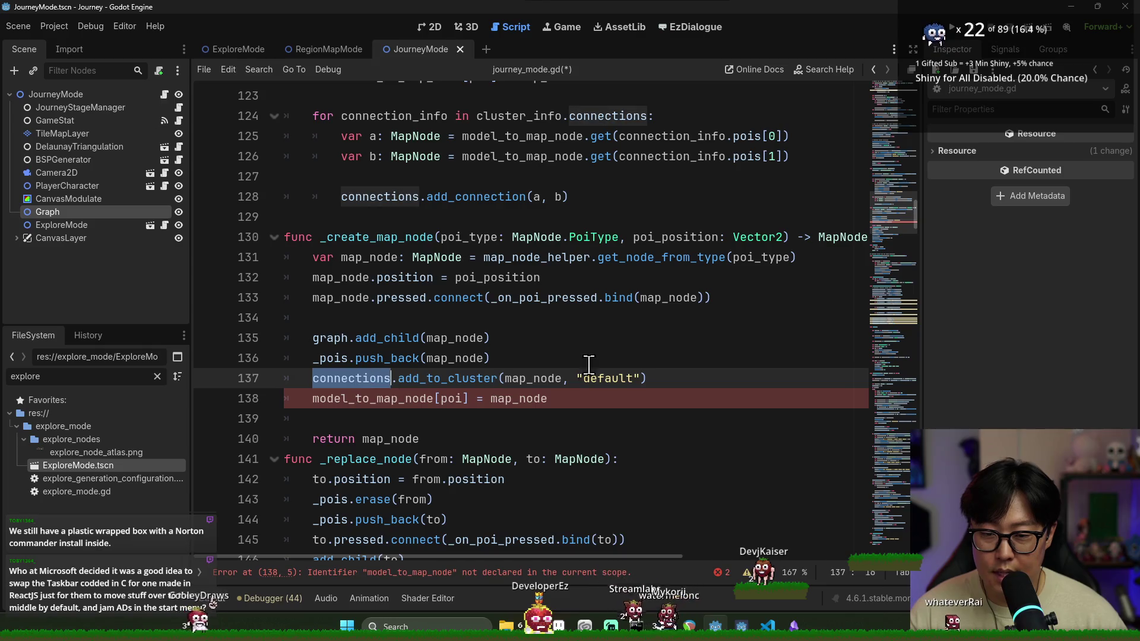
left_click(688, 383)
key("Return")
Step: Delete the model_to_map_node[poi] assignment line and its leftover blank line
double_click(356, 419)
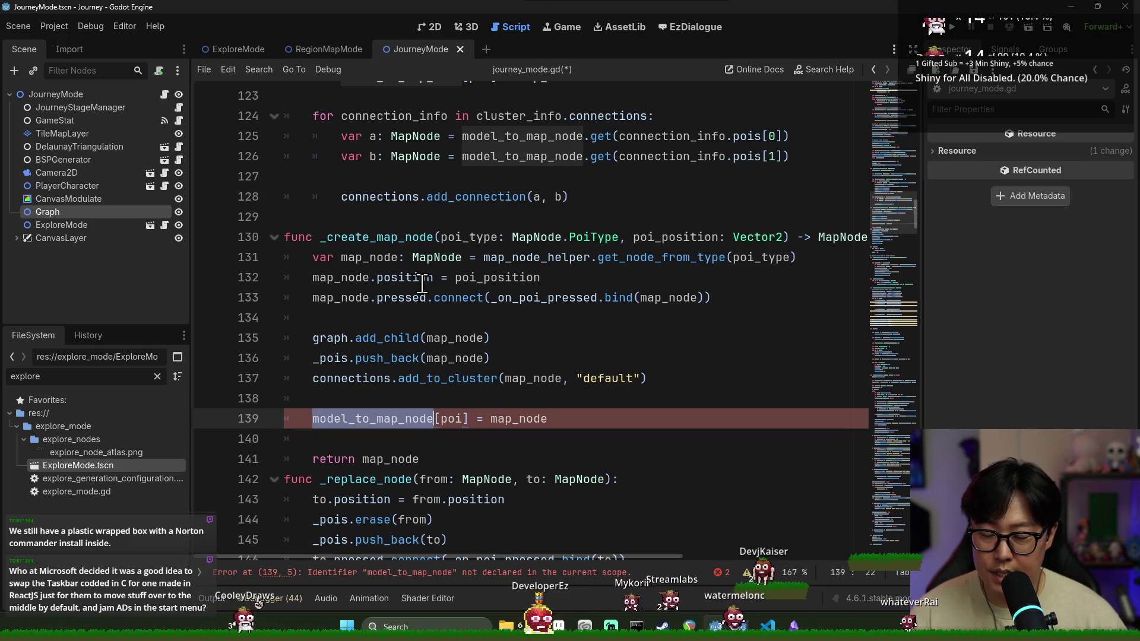
left_click(542, 378)
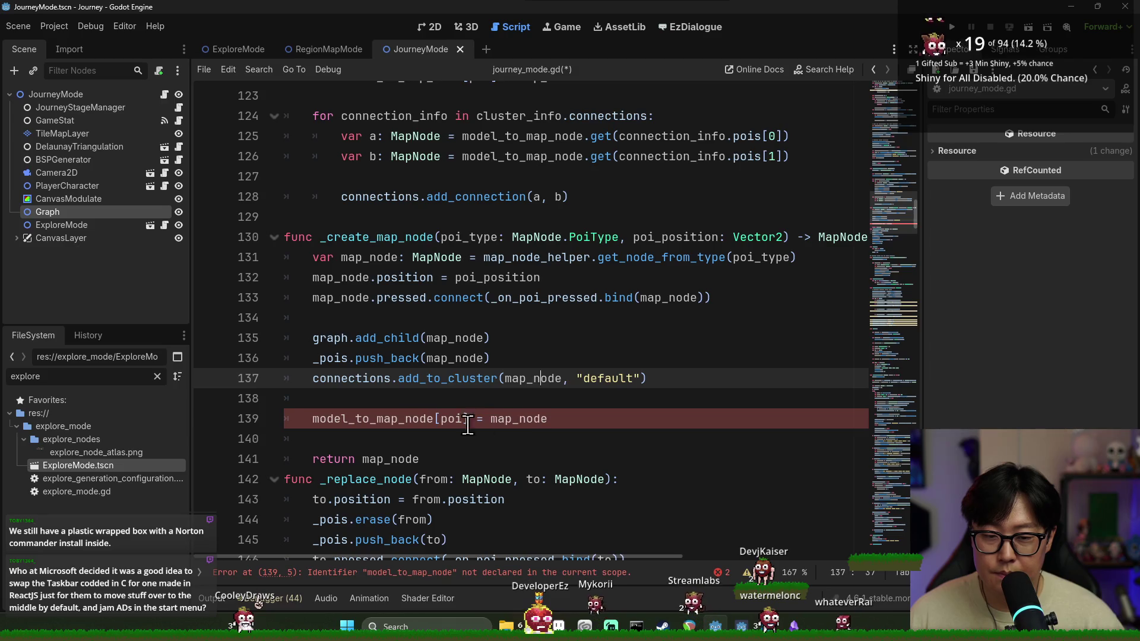
double_click(375, 423)
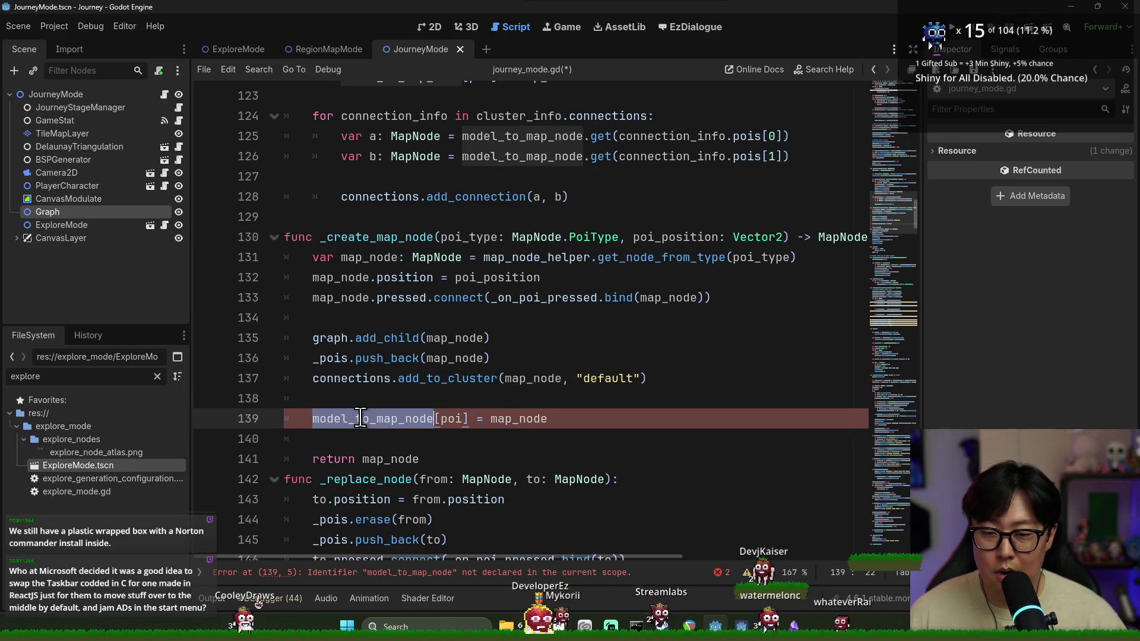
key("ctrl+shift+k")
key("BackSpace")
Step: Add a blank line after return map_node at the end of _create_map_node
double_click(378, 237)
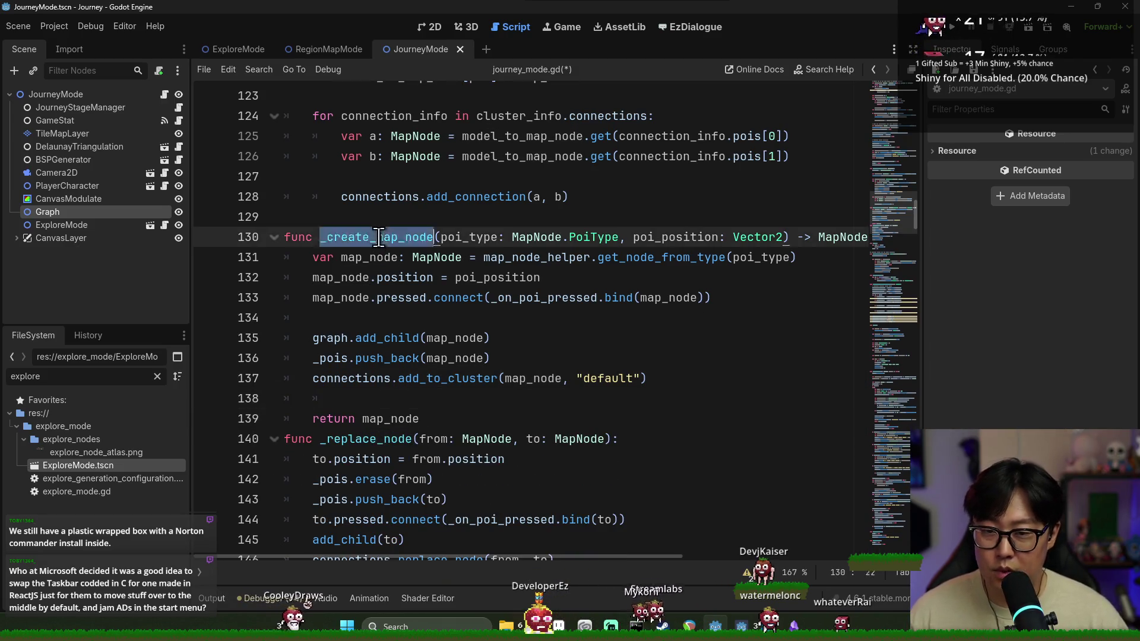
scroll(386, 238, "up", 2)
scroll(397, 339, "down", 3)
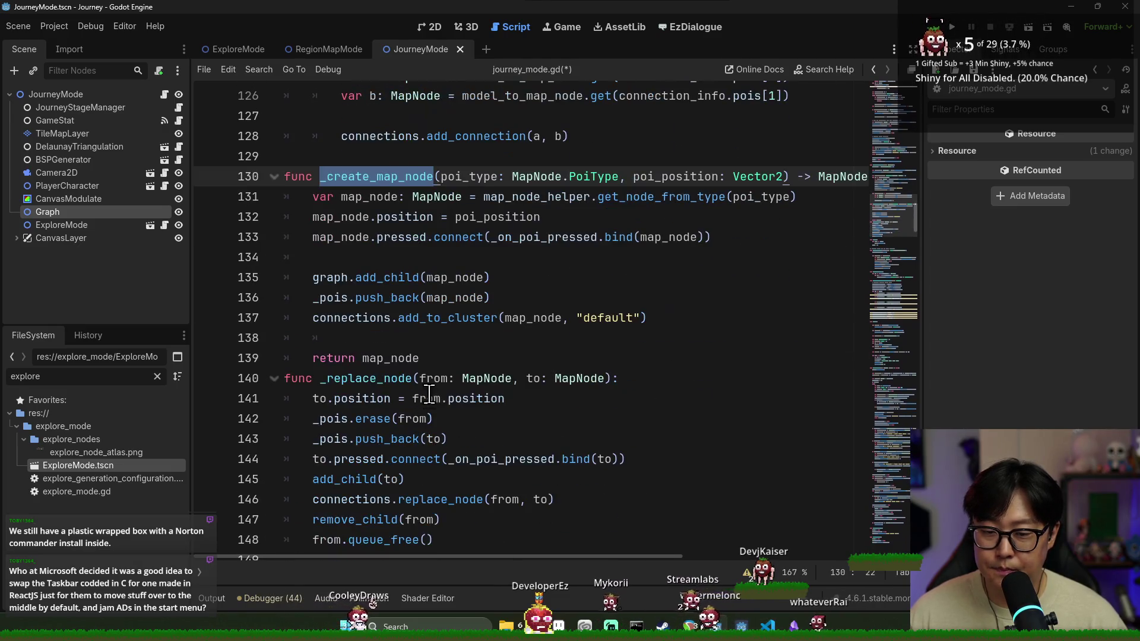
left_click(440, 347)
left_click(439, 351)
key("Return")
left_click(356, 150)
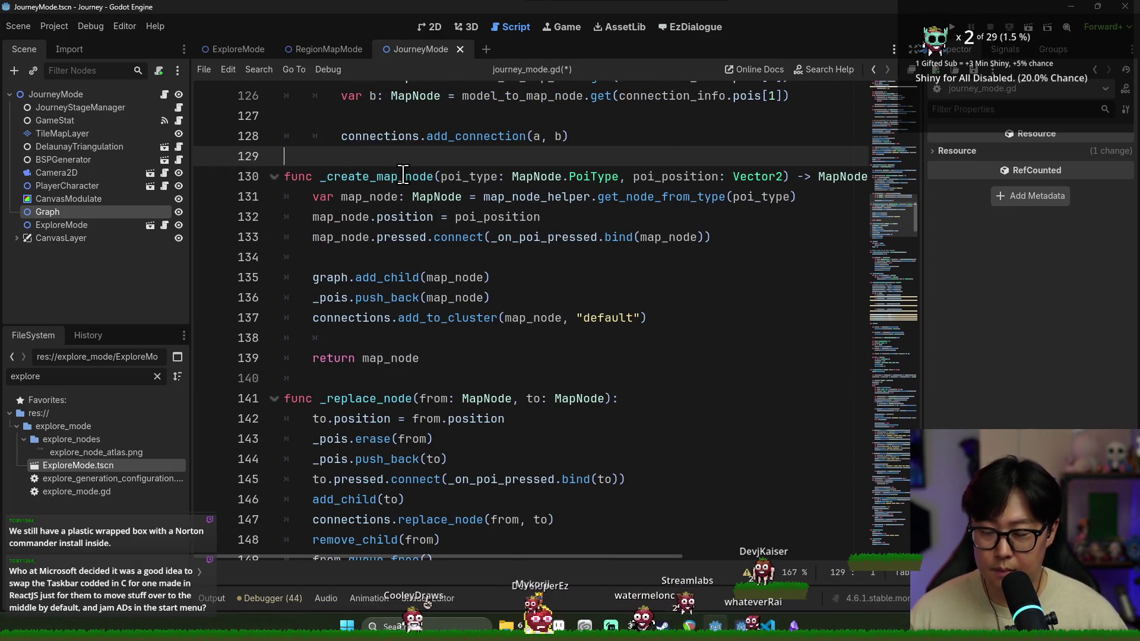
Step: Add a two-line documentation comment above _create_map_node, ending 'the node to the appropriate target.'
key("Return")
type("## Create MapNode based on the")
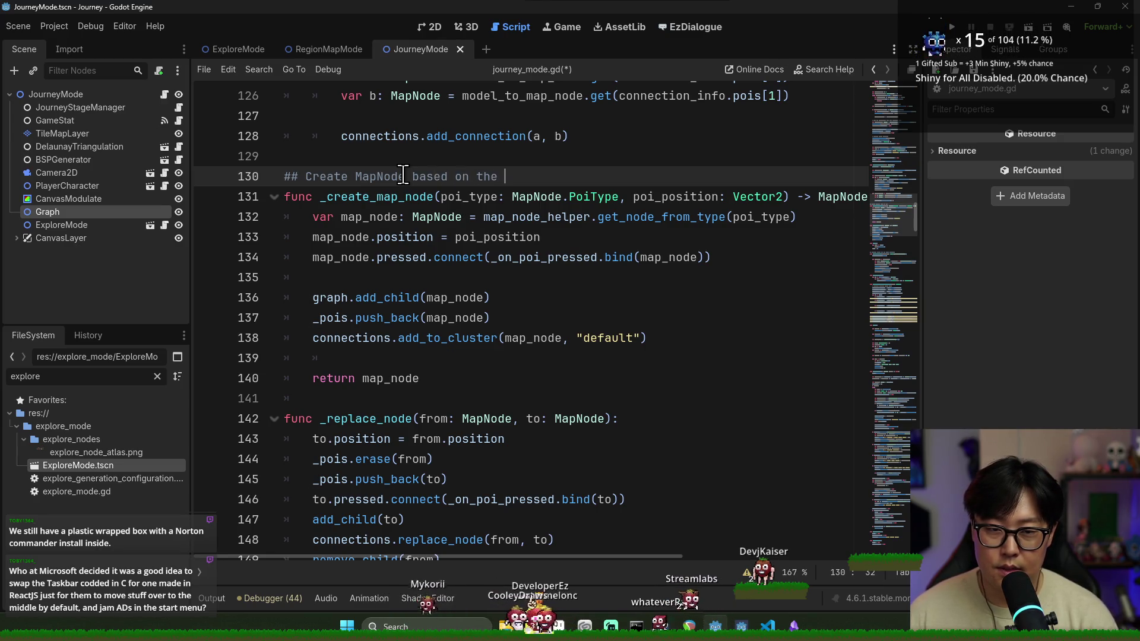
type("and position")
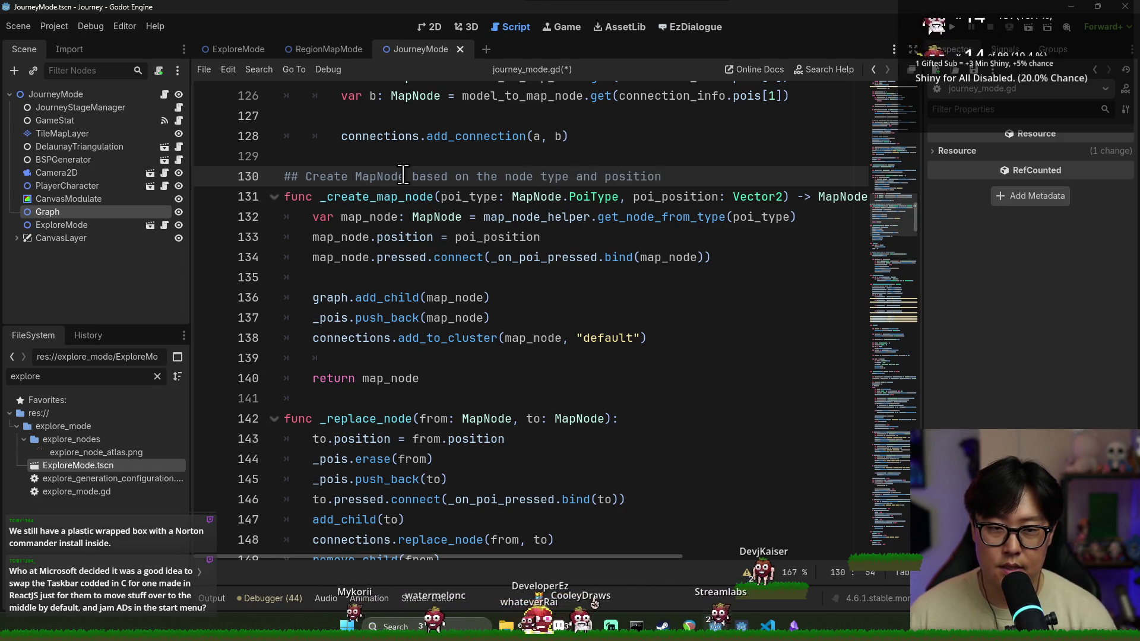
type(".")
key("Return")
type("## Connect signals")
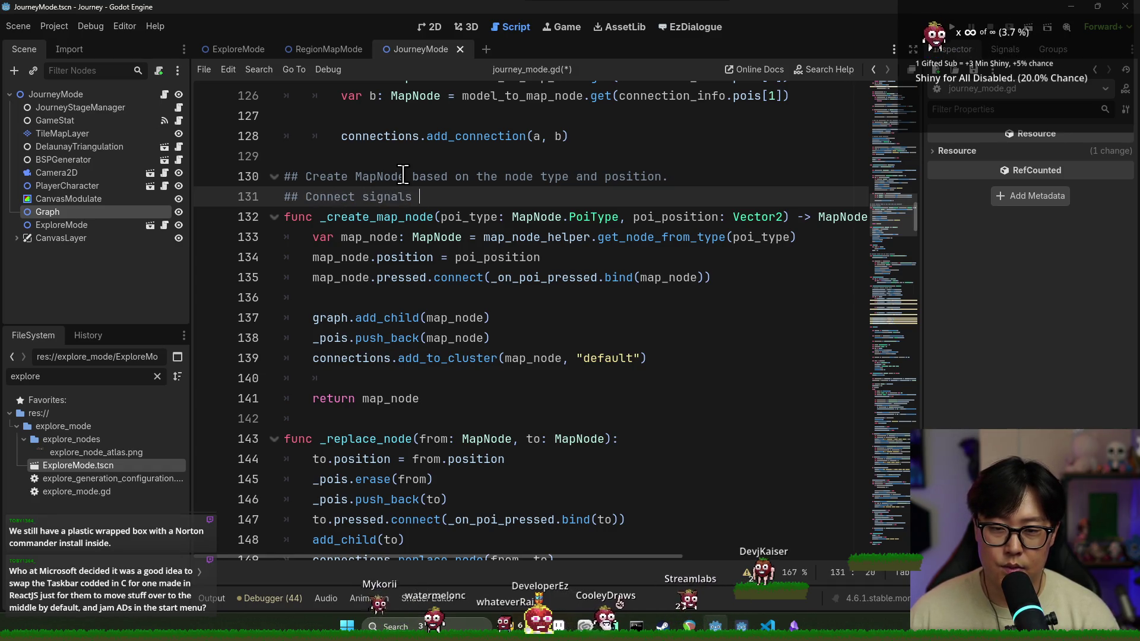
type("the node to t")
key("BackSpace")
type("appropriate t")
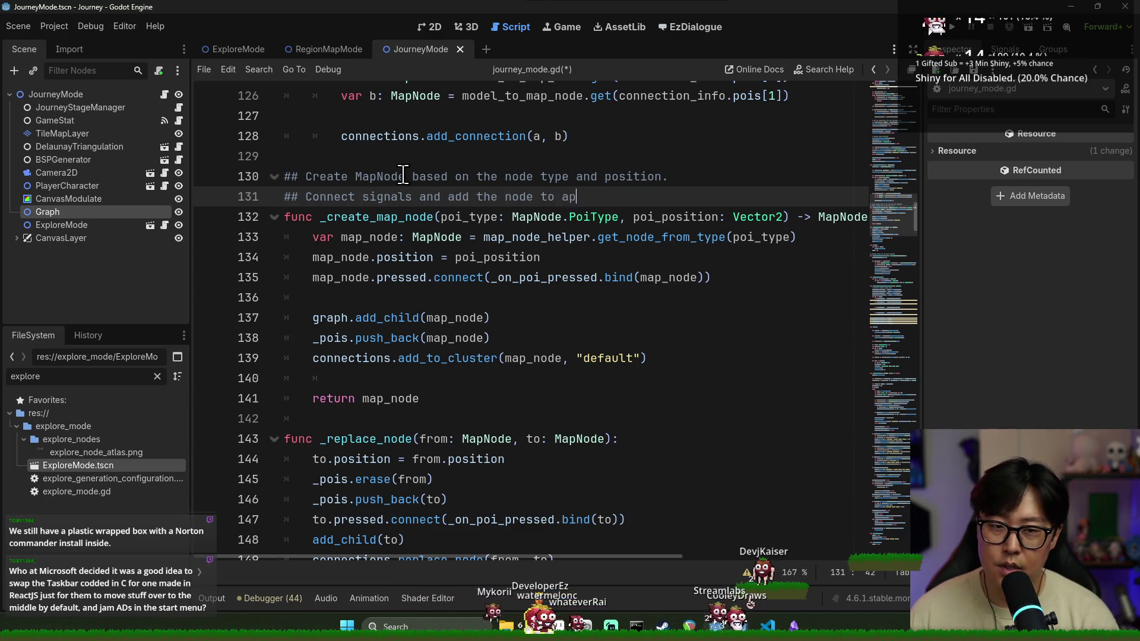
type("arget.")
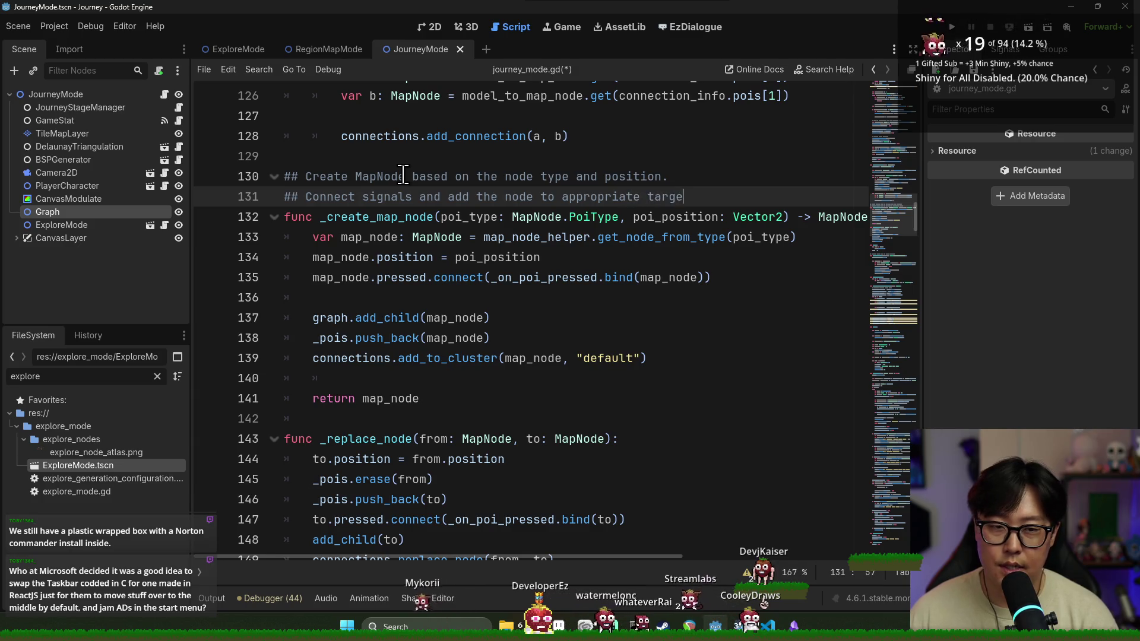
left_click(420, 318)
Step: Insert a _create_map_node() call into the loop's map_node declaration before the helper call
double_click(383, 217)
key("ctrl+c")
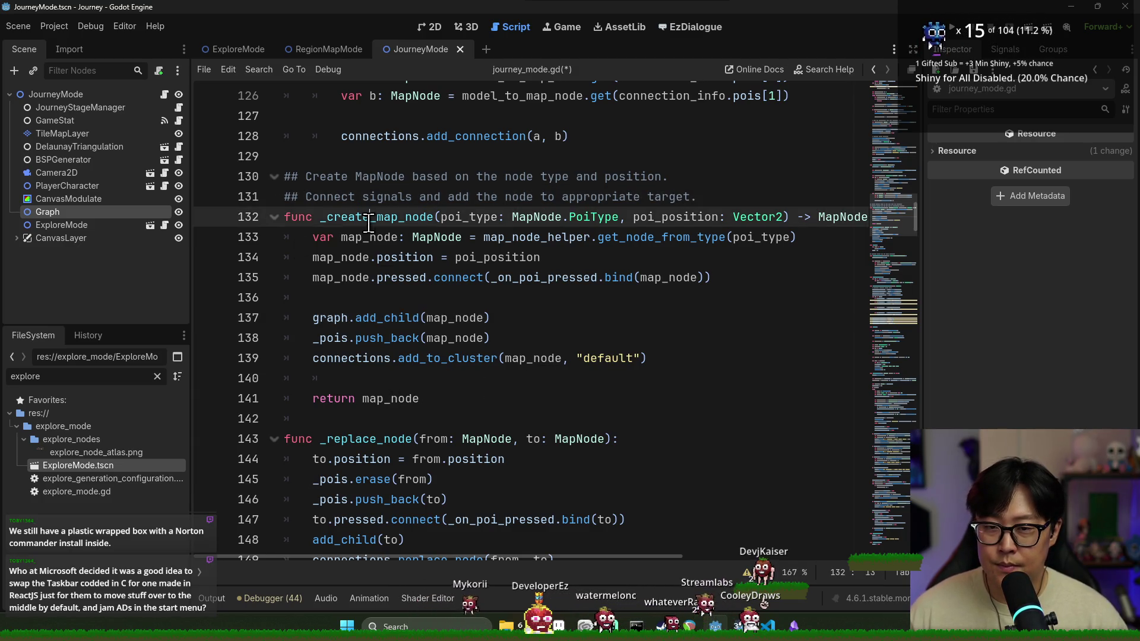
scroll(451, 297, "up", 6)
left_click(342, 257)
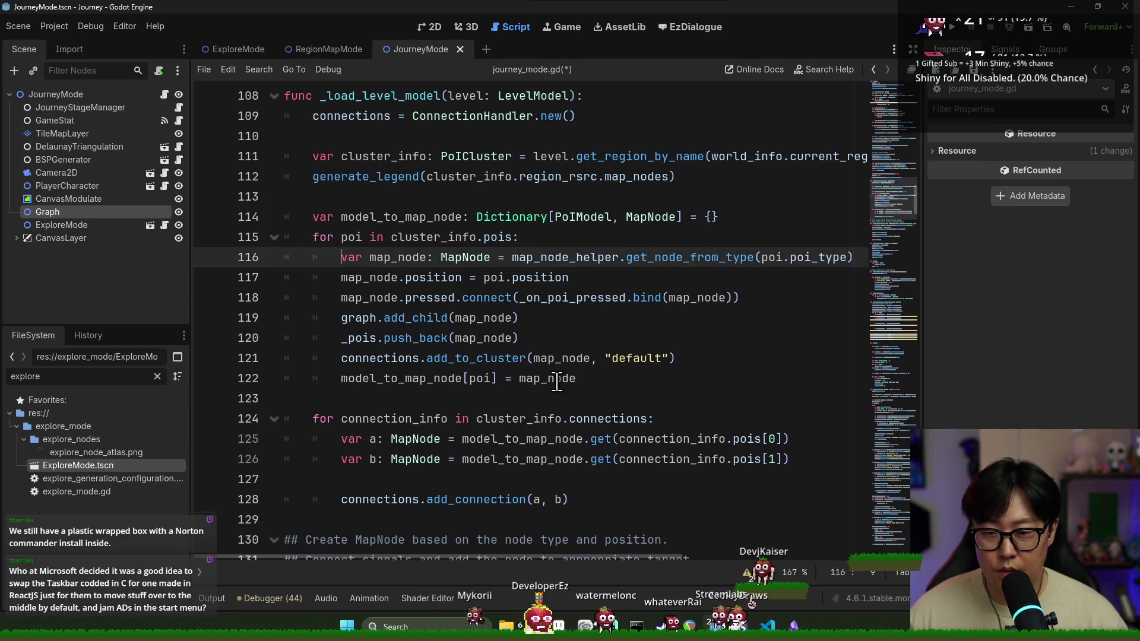
left_click(676, 358, "shift")
left_click(552, 249)
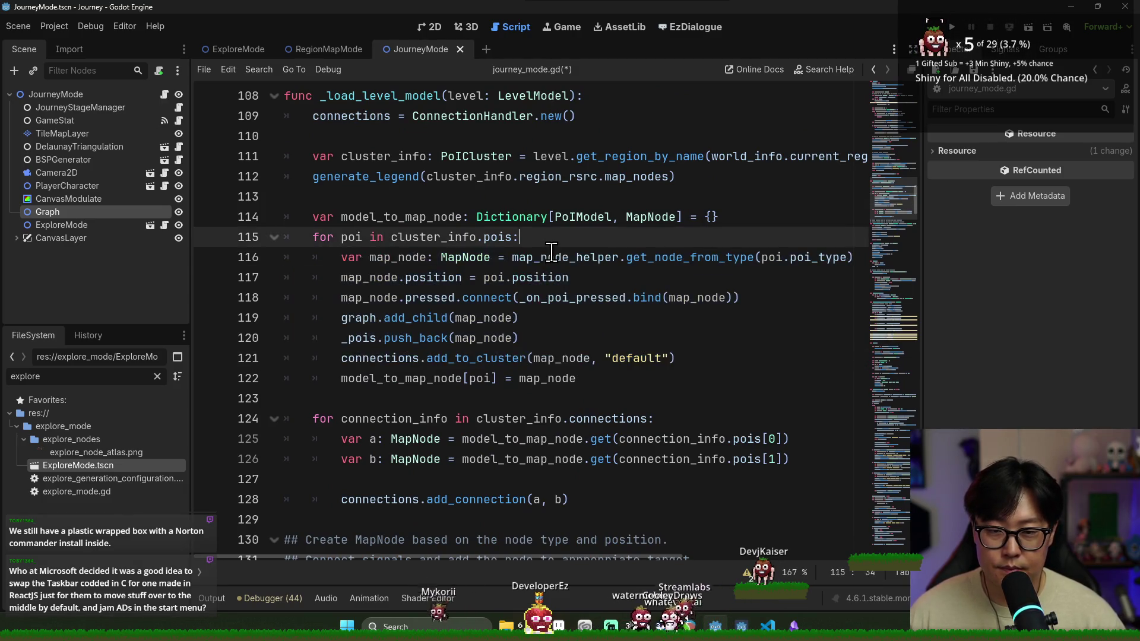
key("ctrl+shift+Return")
key("ctrl+v")
key("ctrl+z")
left_click(513, 277)
key("ctrl+v")
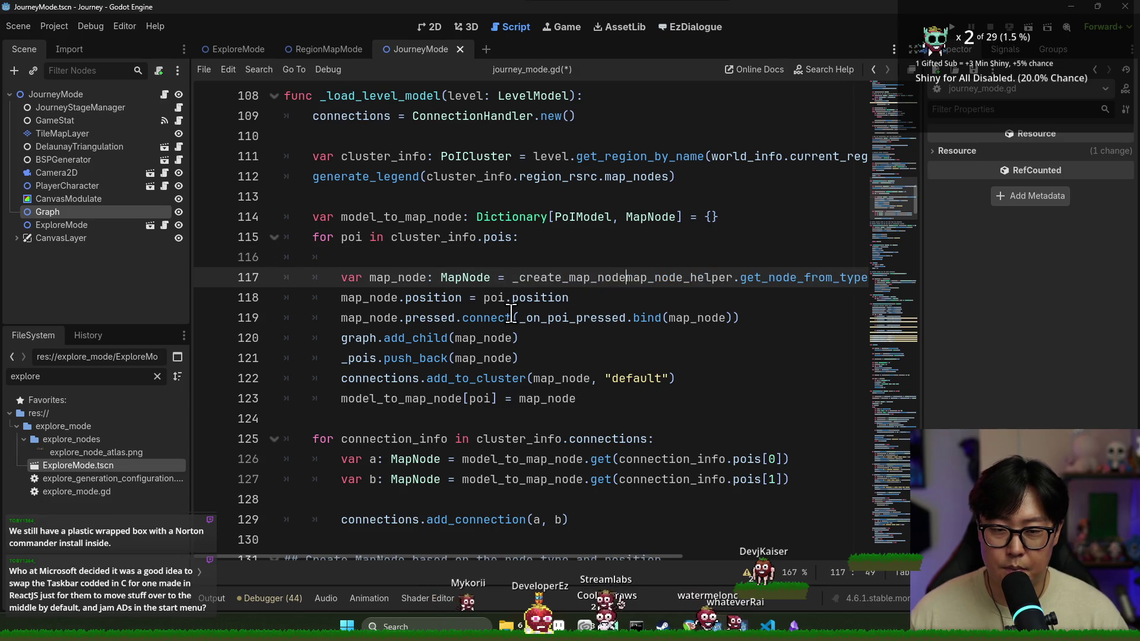
type("()")
left_click_drag(628, 555, 707, 556)
scroll(628, 510, "up", 6)
Step: Pass poi.poi_type as the argument to _create_map_node
double_click(746, 259)
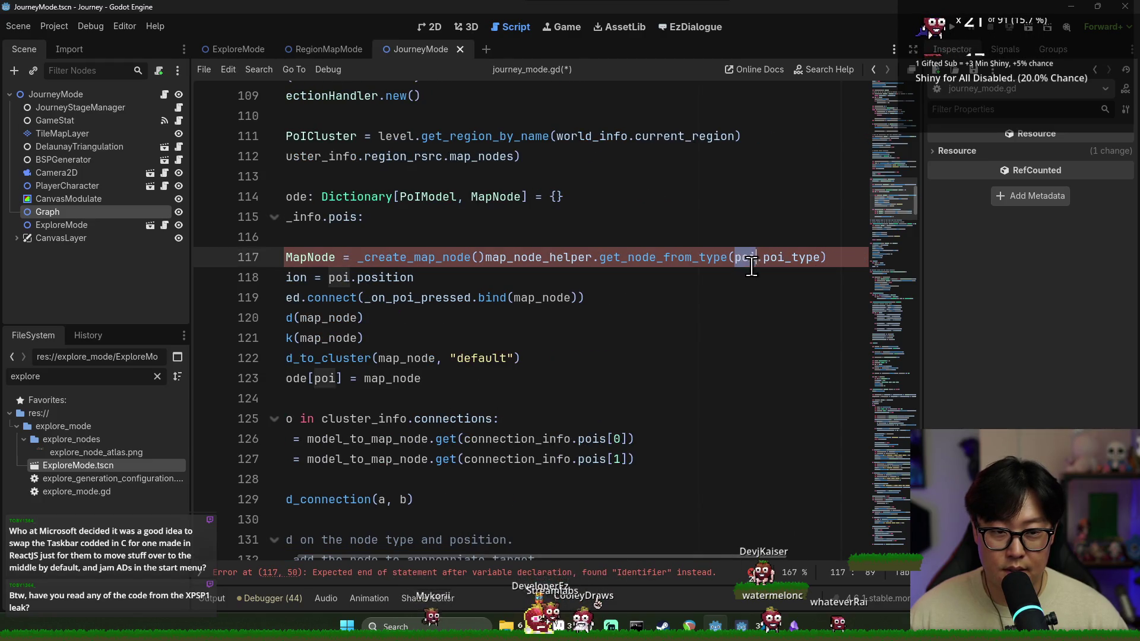
left_click(822, 259, "shift")
key("ctrl+c")
left_click(479, 259)
key("ctrl+v")
key("Right")
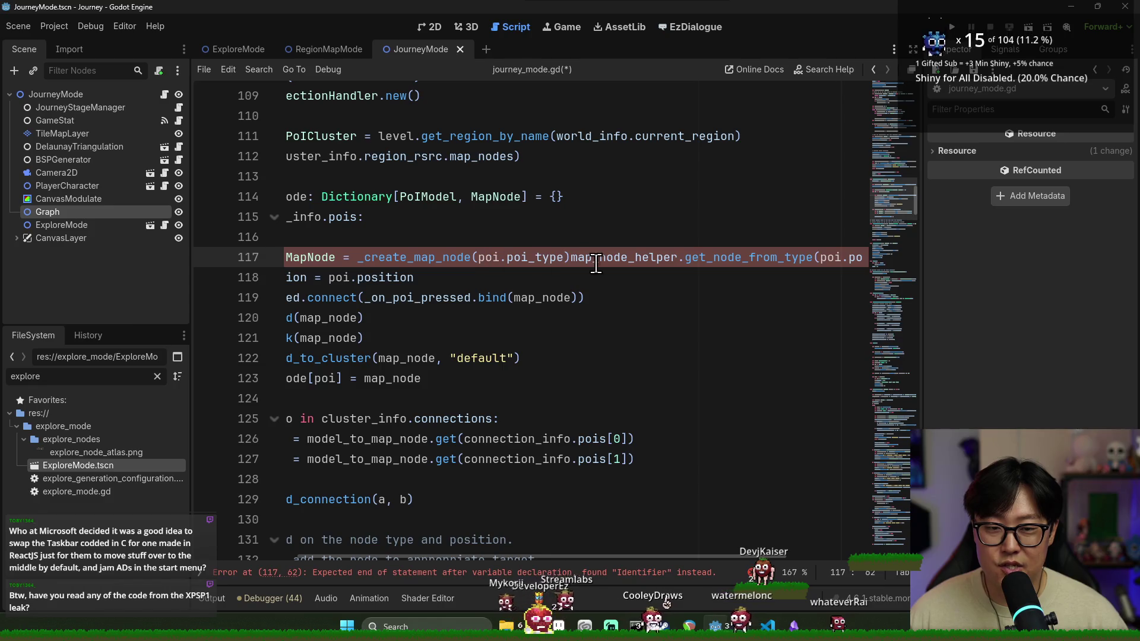
Step: Delete the old map_node_helper call and remove the empty line left in the loop
left_click_drag(618, 540, 776, 541)
left_click(756, 257, "shift")
key("Delete")
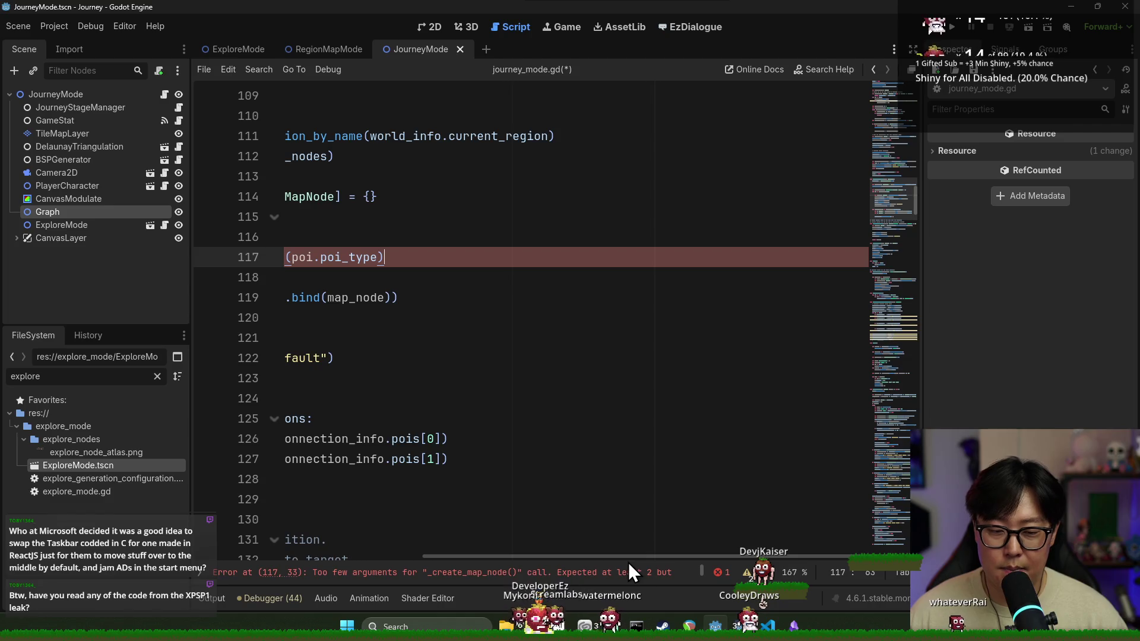
left_click_drag(544, 557, 366, 341)
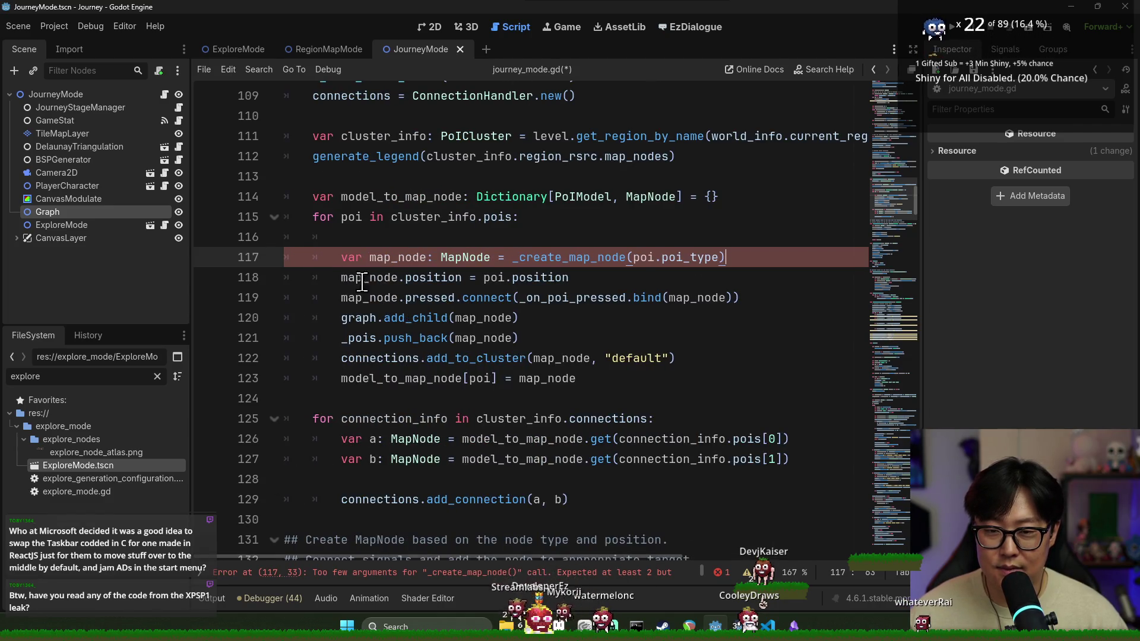
left_click(342, 279)
left_click(389, 236)
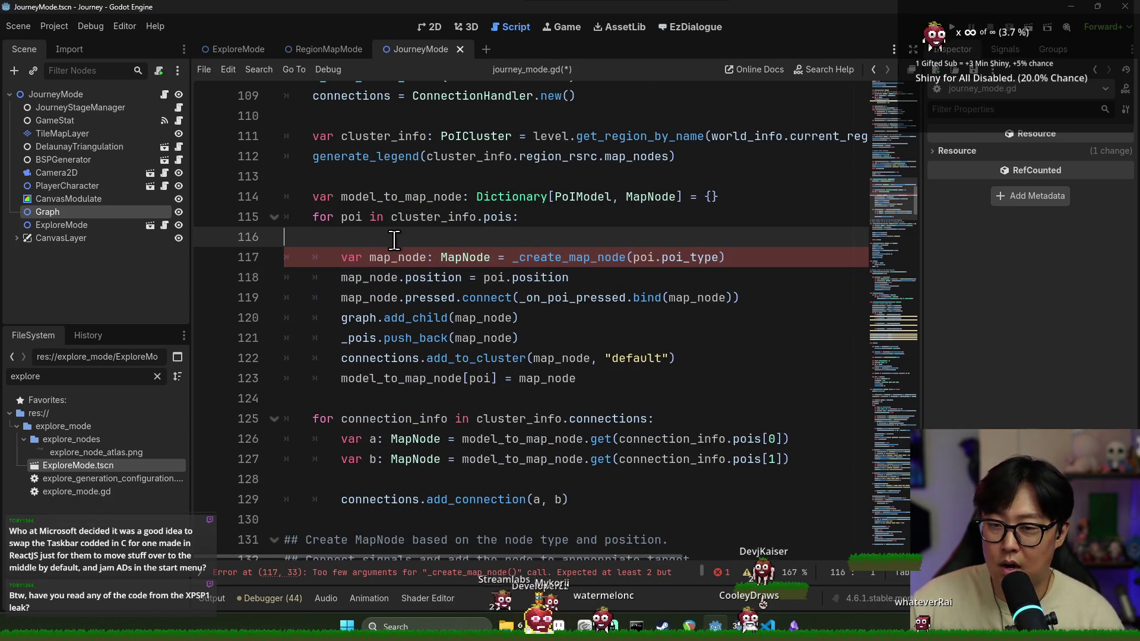
key("BackSpace")
key("BackSpace")
key("BackSpace")
scroll(368, 277, "up", 1)
left_click(368, 277)
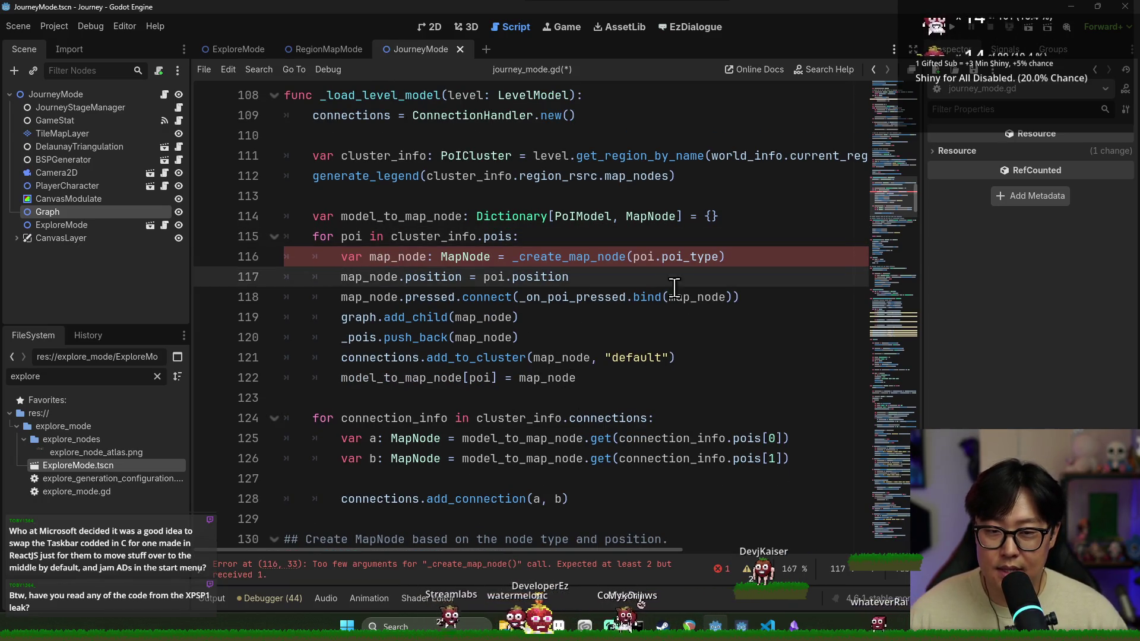
left_click(724, 257)
Step: Add a comma for a second argument and check uses of map_node, connections and model_to_map_node
type(",")
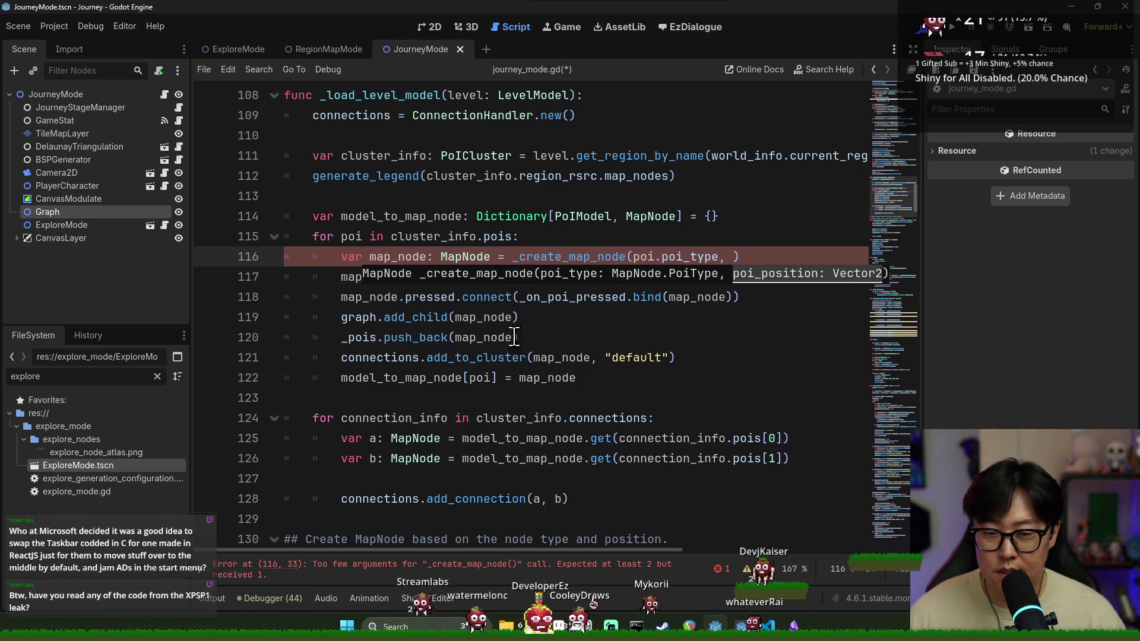
double_click(561, 358)
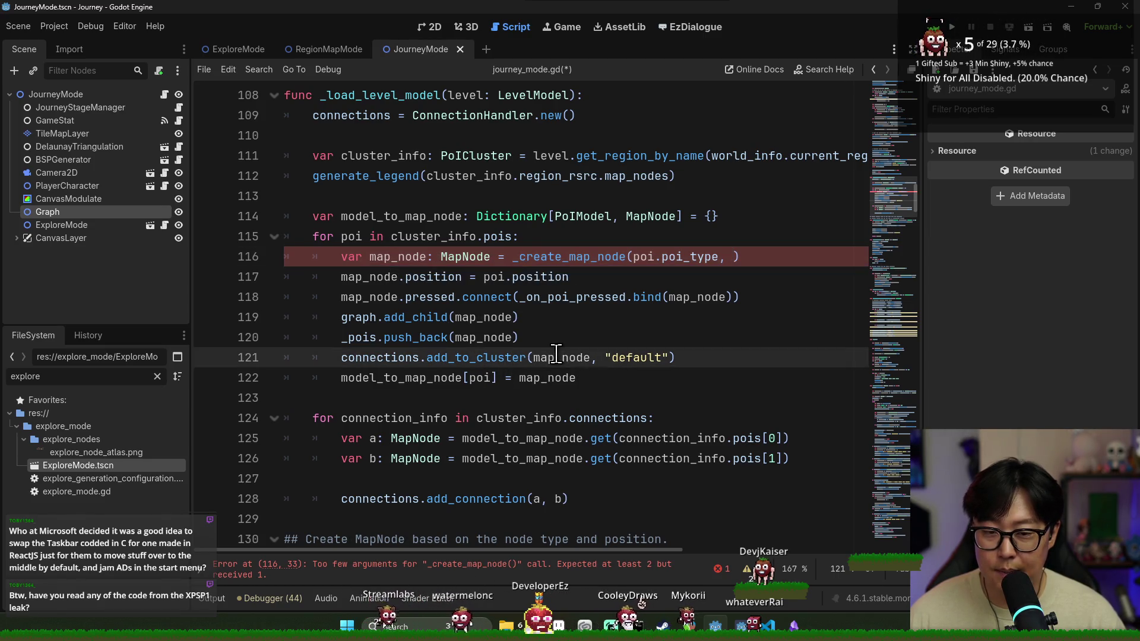
left_click(472, 324)
double_click(573, 297)
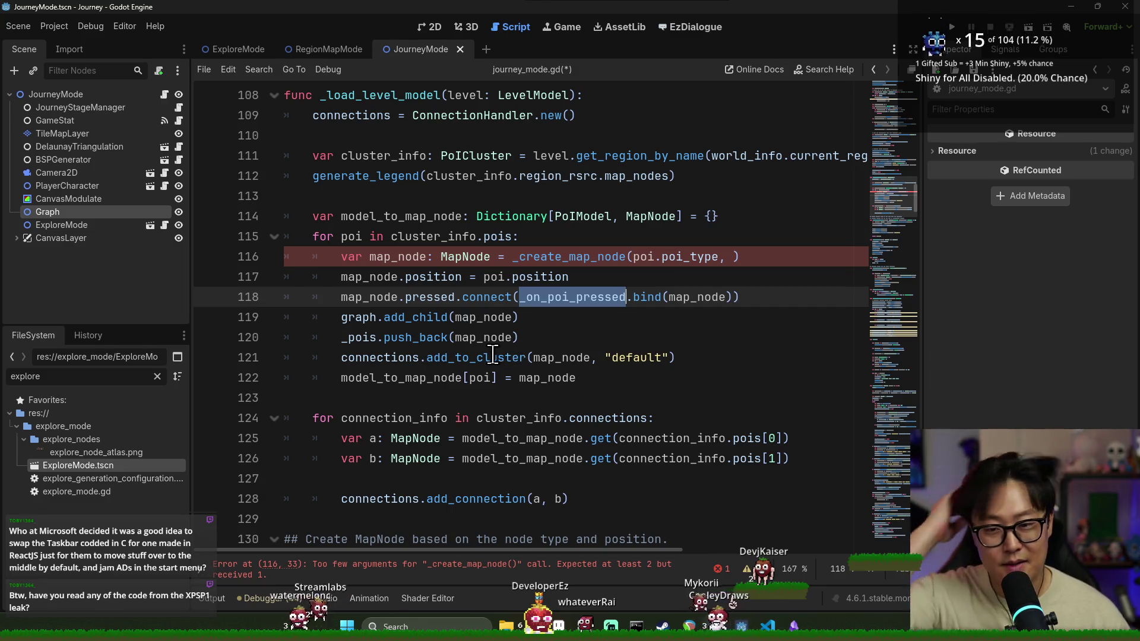
double_click(380, 358)
double_click(416, 378)
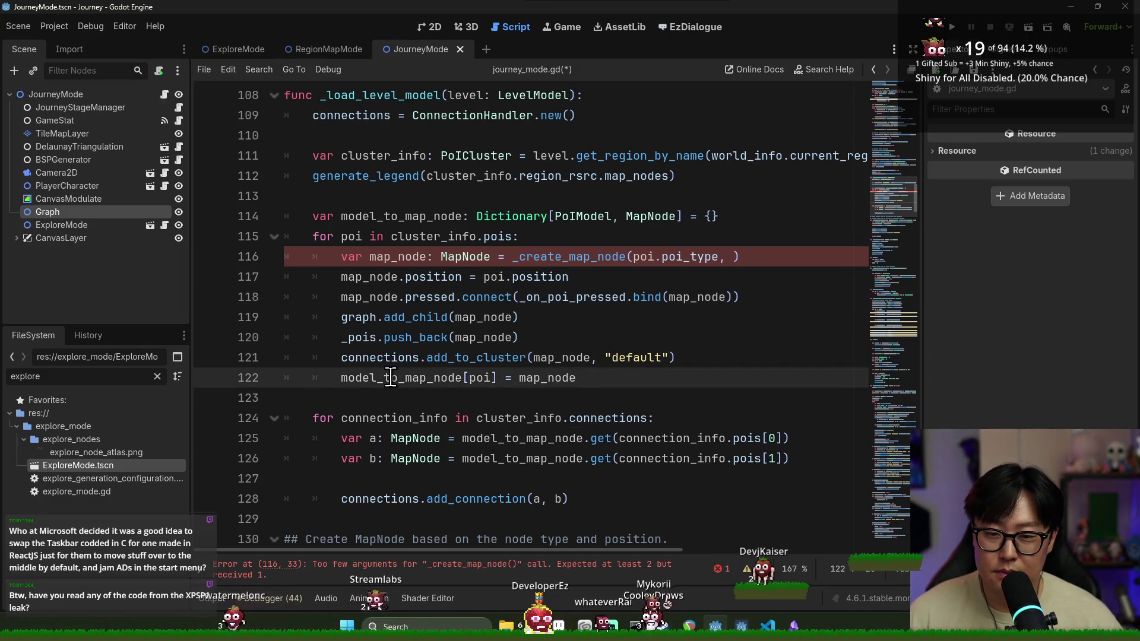
scroll(450, 399, "down", 1)
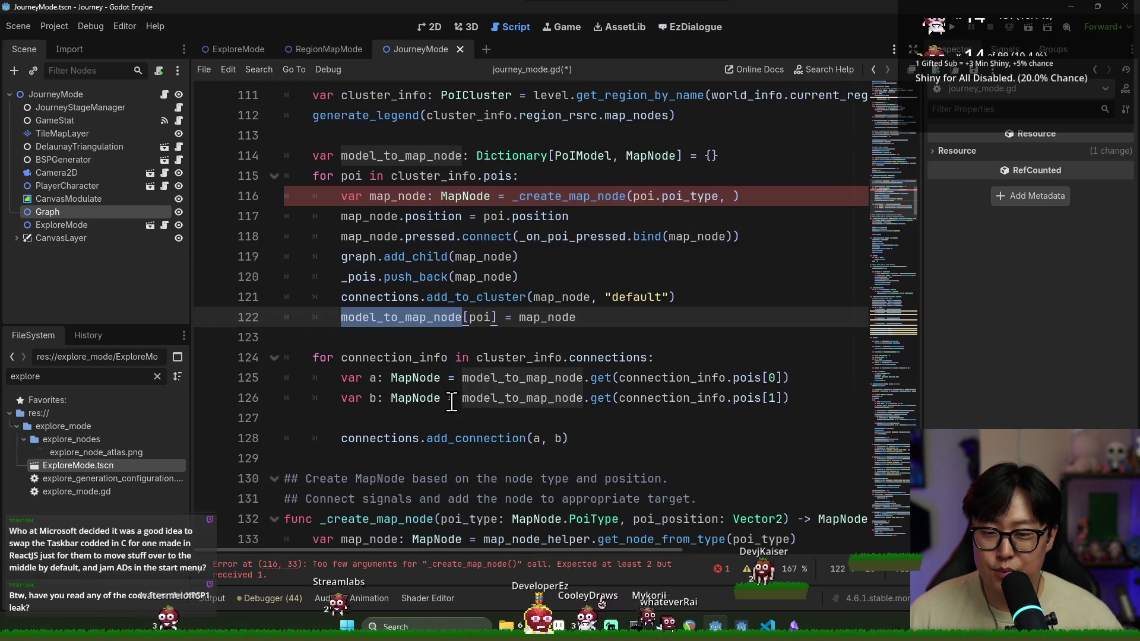
double_click(427, 300)
double_click(397, 295)
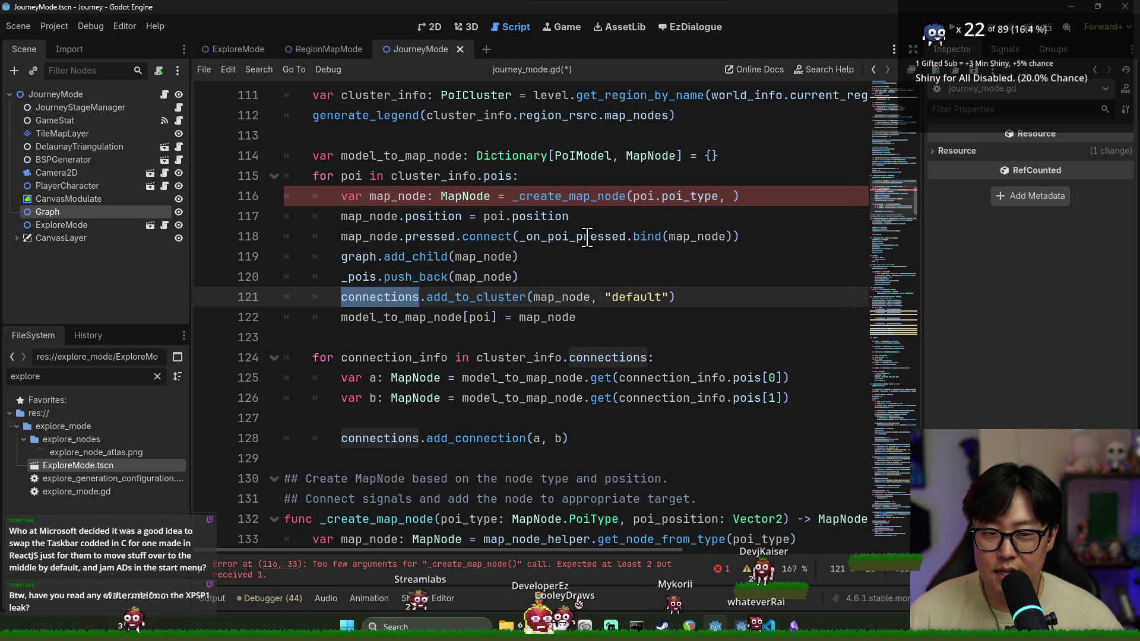
Step: Pass poi.position as the second argument, delete the five redundant setup lines, and save
left_click_drag(485, 216, 679, 217)
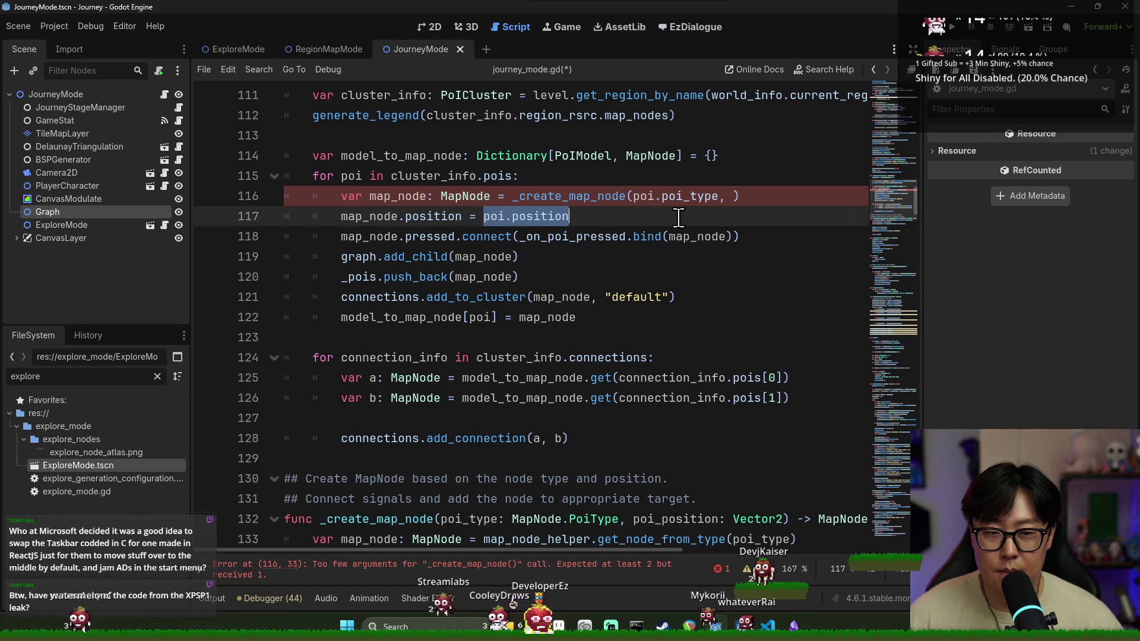
key("ctrl+c")
left_click(734, 196)
key("ctrl+v")
key("Down")
key("Home")
left_click(693, 300, "shift")
key("BackSpace")
key("BackSpace")
key("ctrl+s")
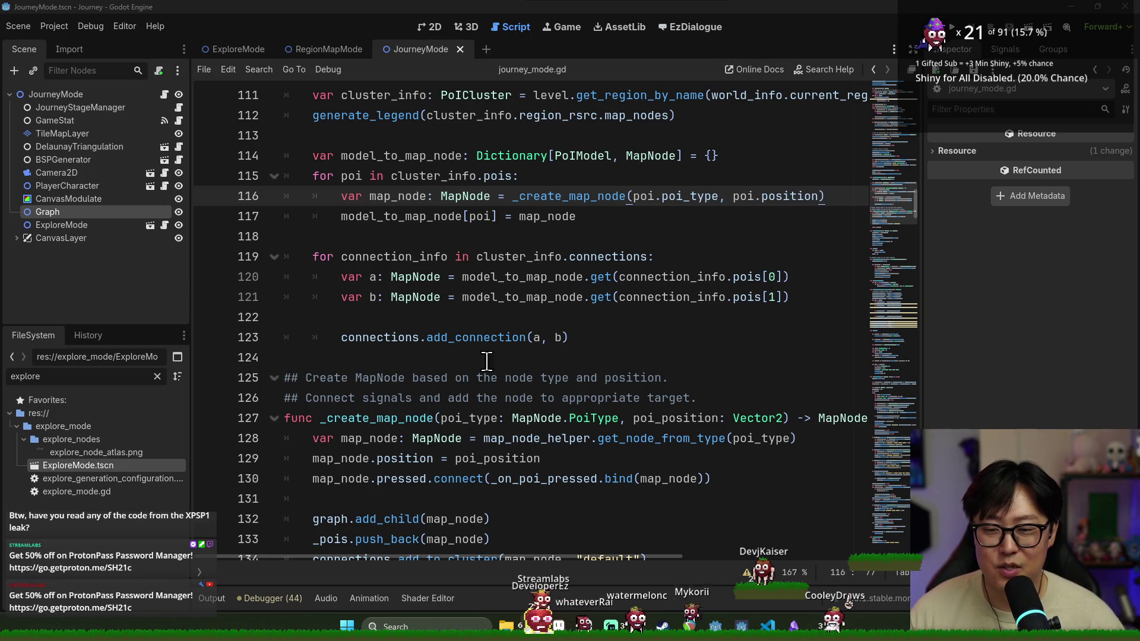
Step: Click into _load_level_model's connection loop in the saved journey_mode.gd to review it
left_click(458, 358)
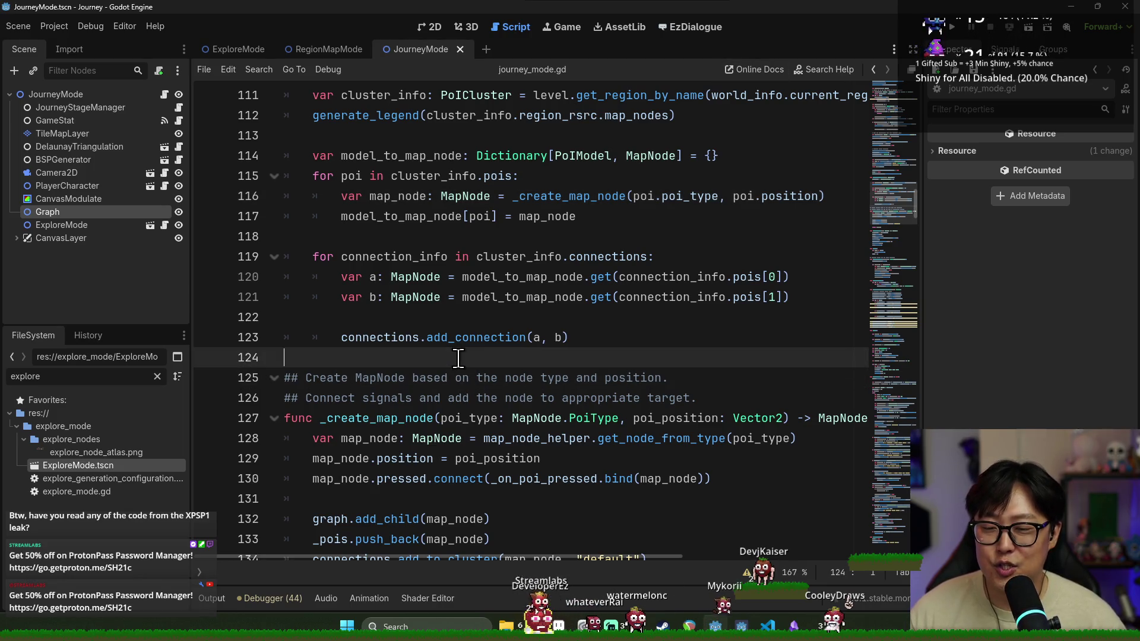
Step: Delete the blank line above connections.add_connection in the connections loop
left_click(389, 323)
key("BackSpace")
scroll(415, 369, "down", 3)
scroll(428, 398, "up", 2)
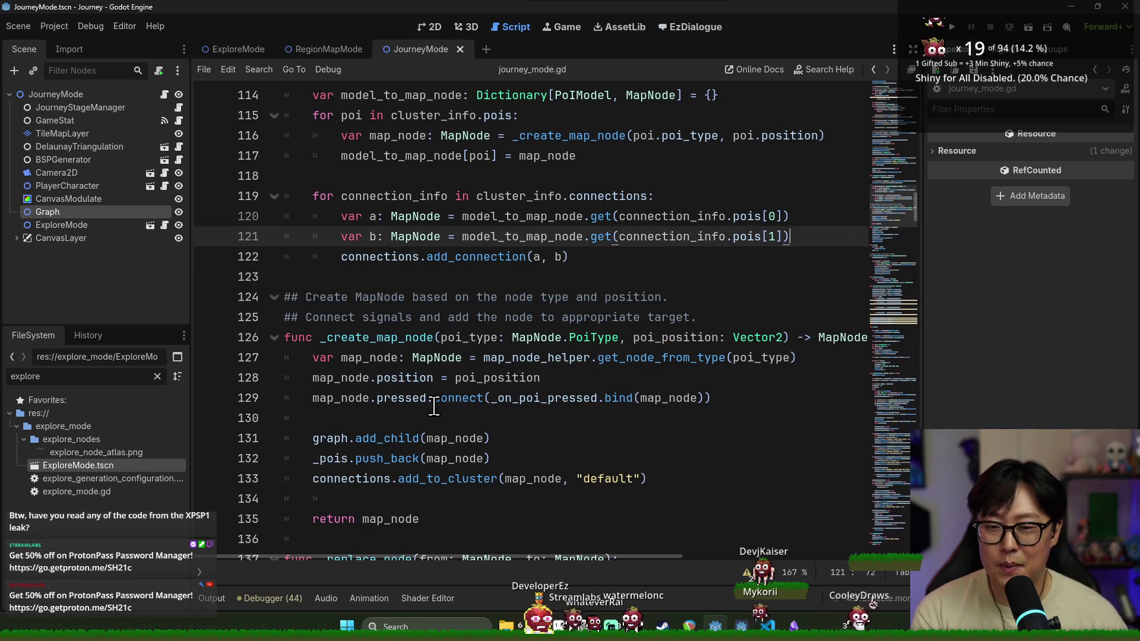
scroll(402, 420, "down", 2)
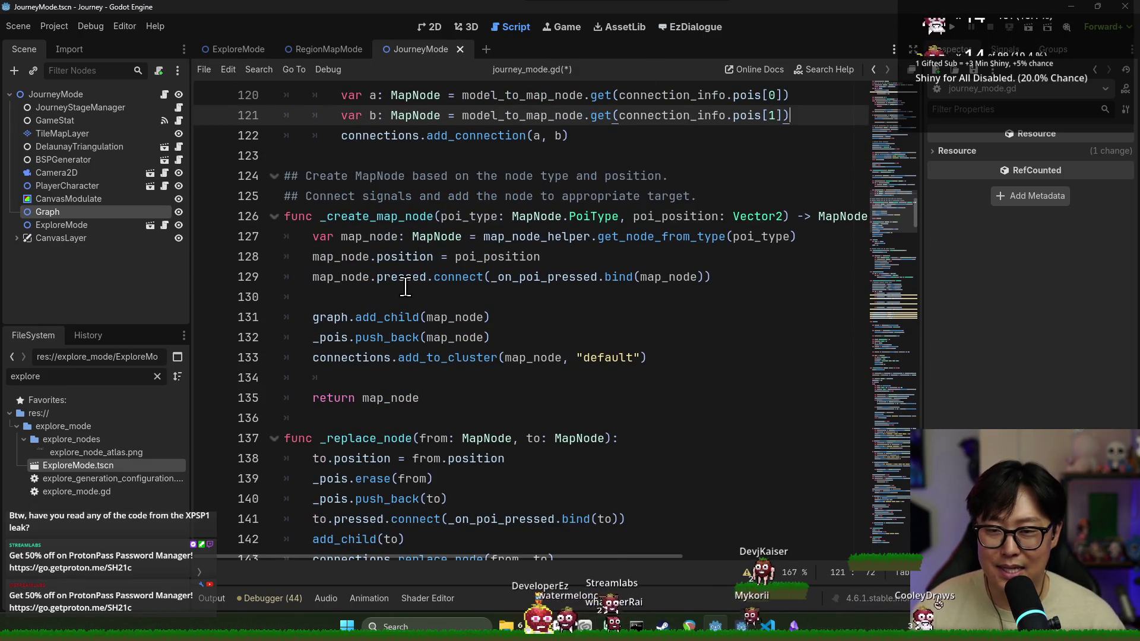
Step: Review the _create_map_node function and save journey_mode.gd
double_click(423, 216)
scroll(399, 452, "up", 3)
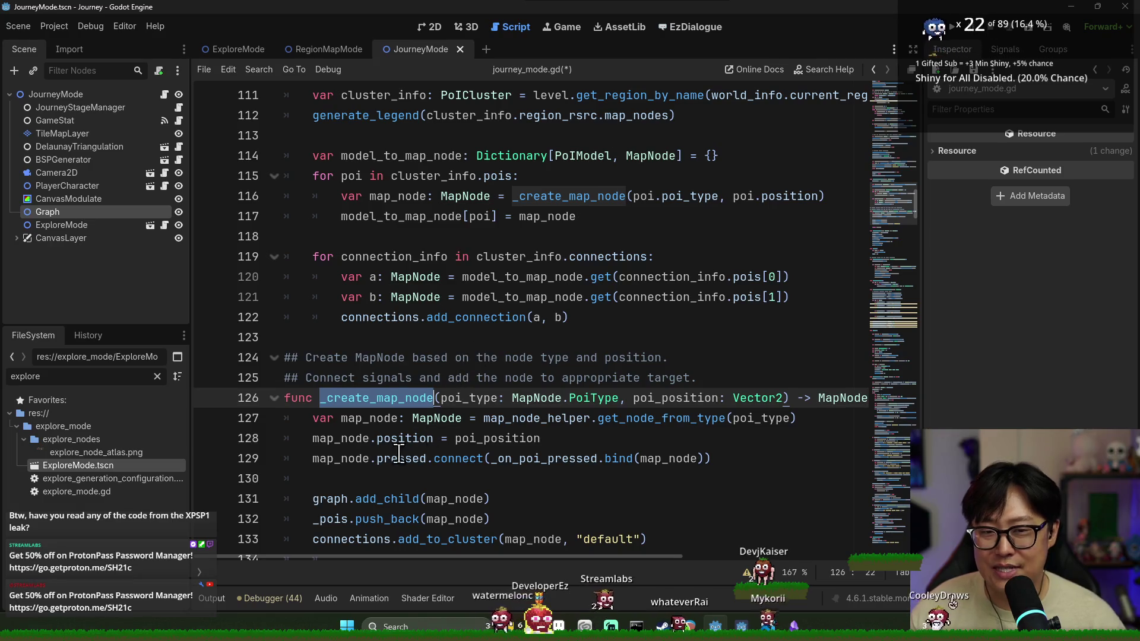
scroll(535, 380, "up", 1)
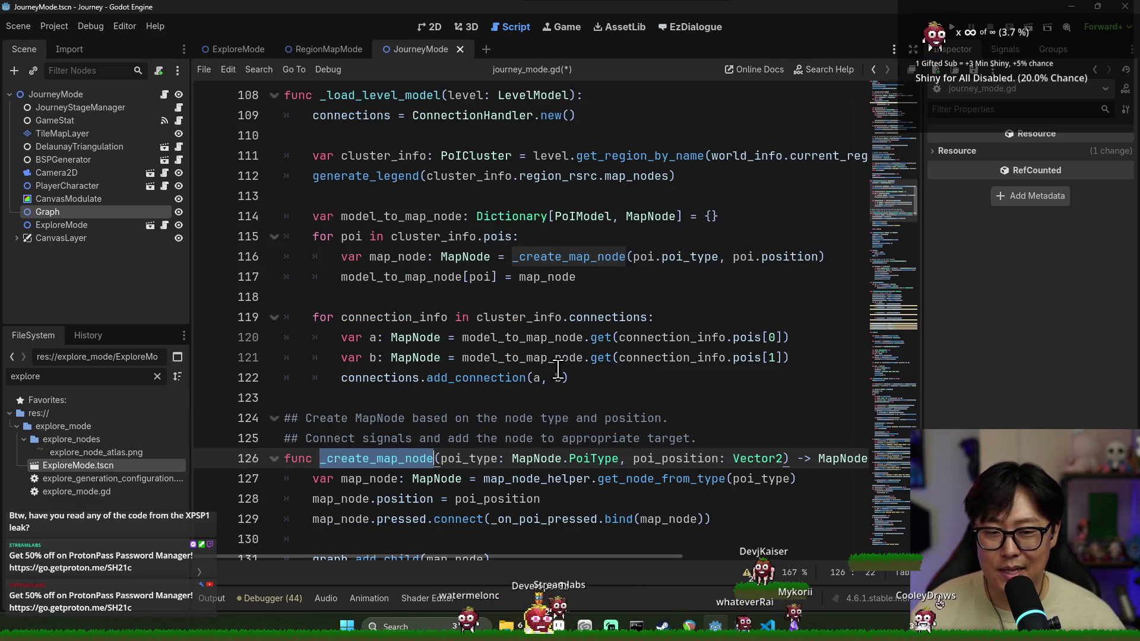
scroll(535, 374, "up", 2)
scroll(475, 368, "up", 2)
scroll(475, 374, "down", 7)
scroll(427, 380, "up", 2)
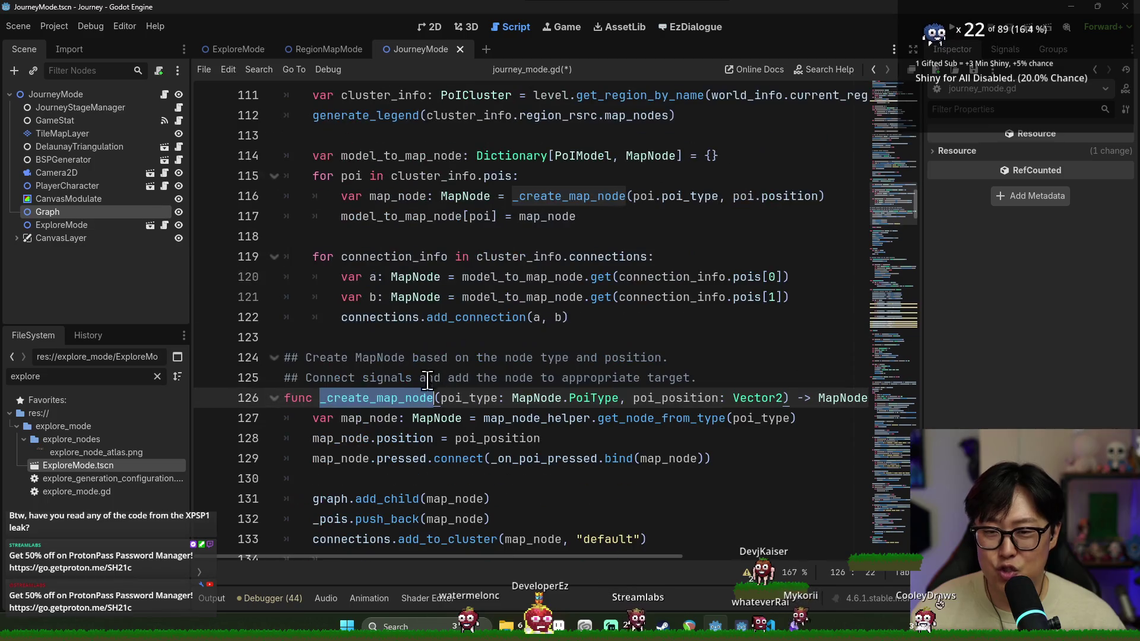
left_click(363, 337)
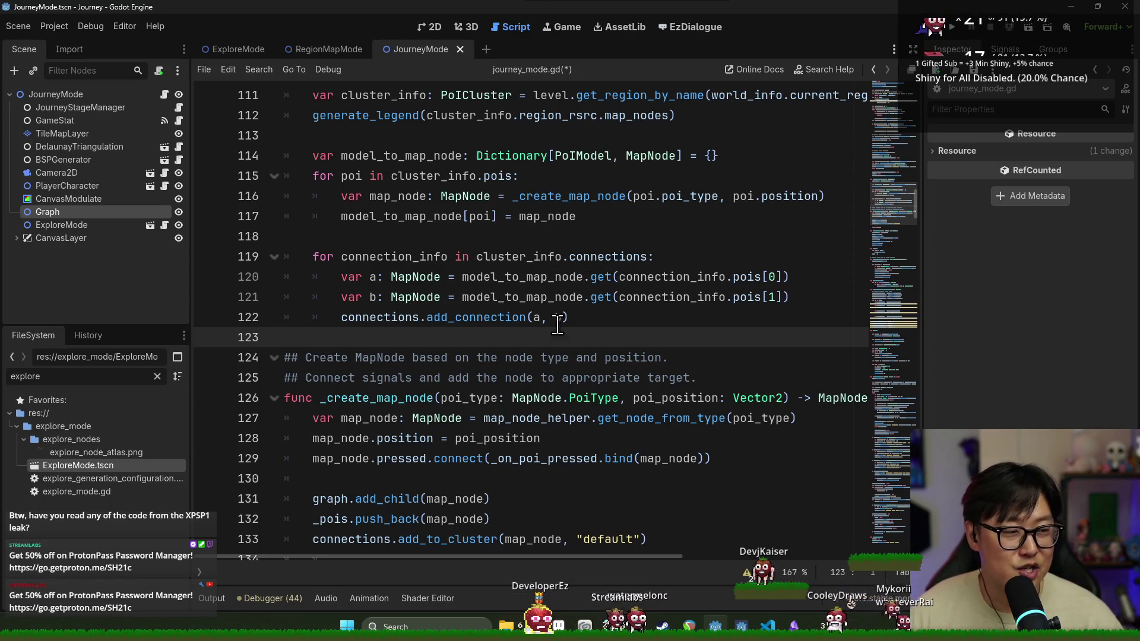
left_click(440, 302)
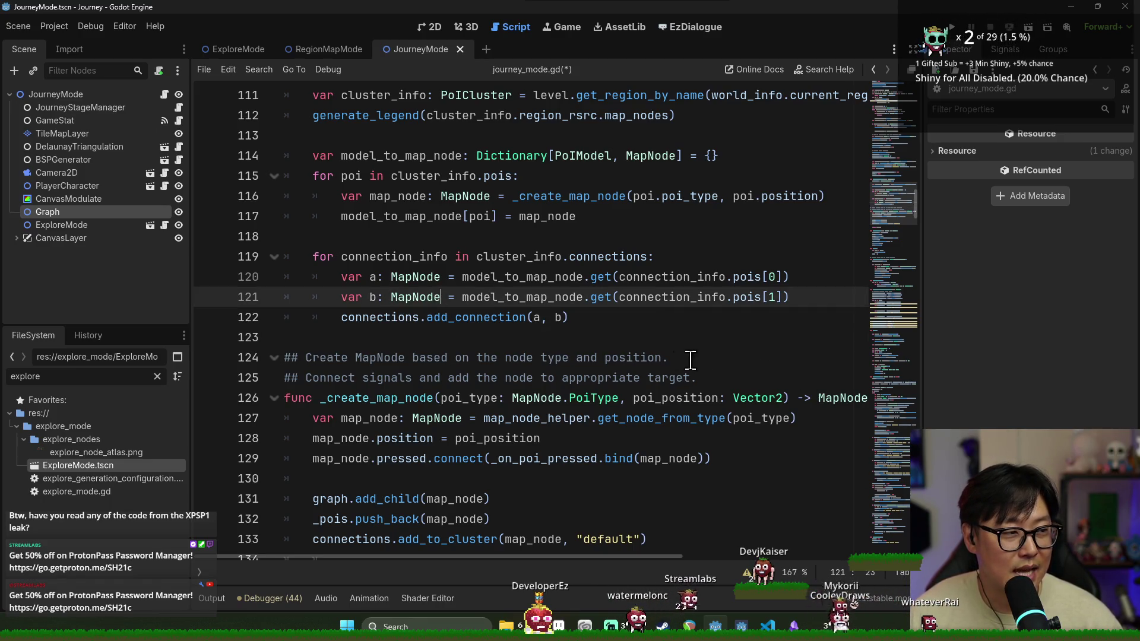
left_click(385, 338)
key("ctrl+s")
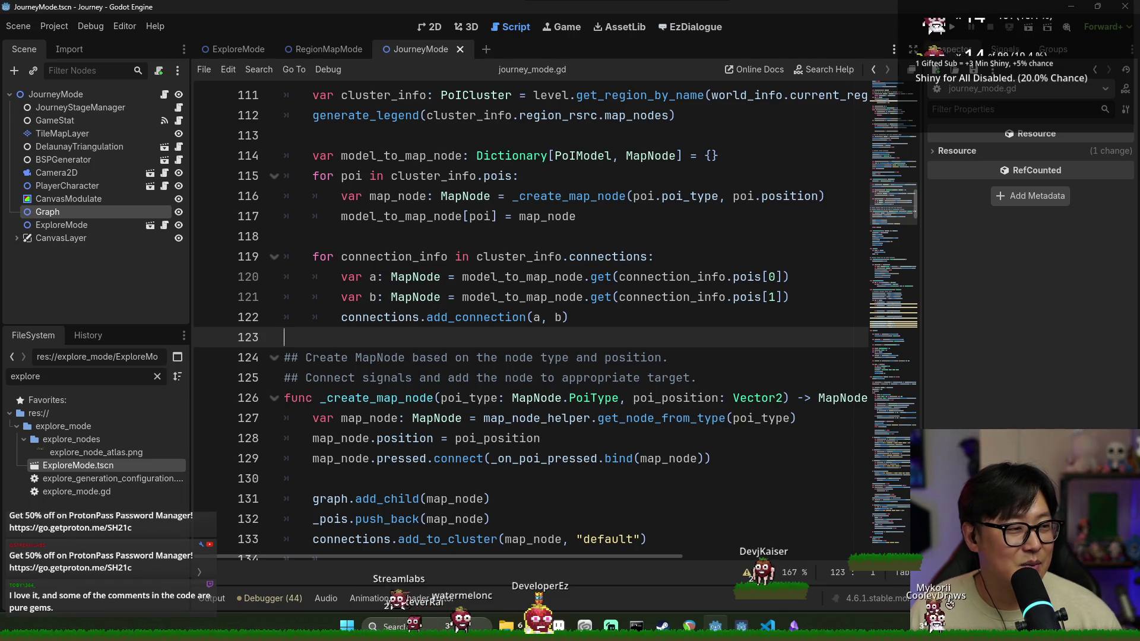
Step: Remove the blank line after the ConnectionHandler setup in _load_level_model
scroll(416, 336, "up", 3)
left_click(382, 256)
scroll(382, 331, "up", 3)
scroll(383, 369, "down", 2)
scroll(383, 369, "down", 2)
scroll(386, 332, "up", 1)
key("BackSpace")
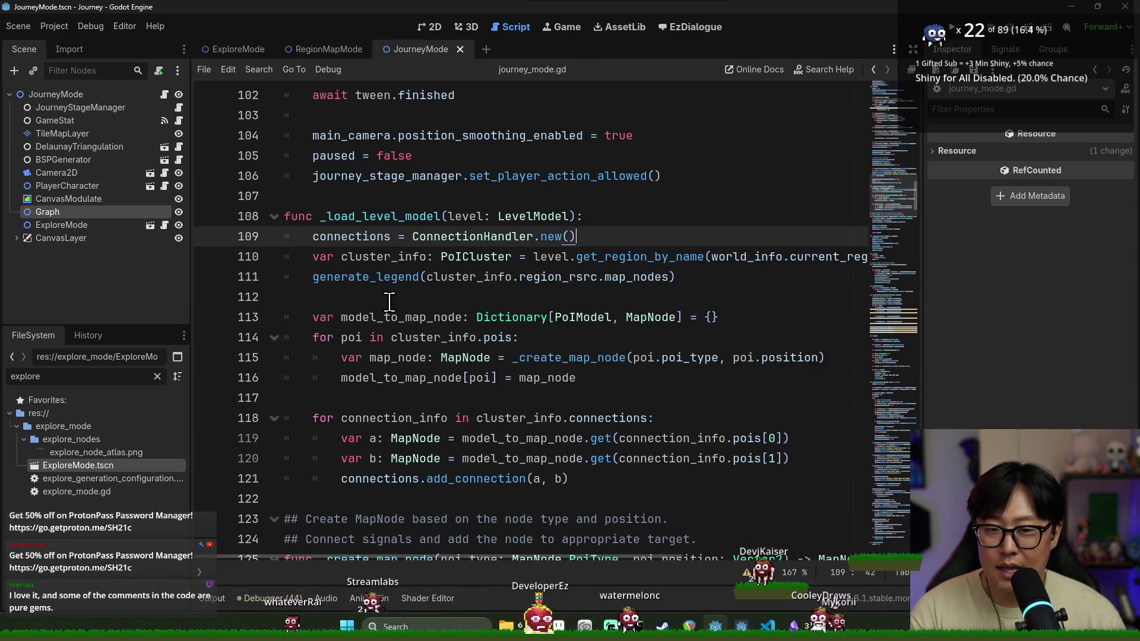
Step: Add a blank line between _initialize_game_stat and start()
double_click(349, 218)
scroll(351, 240, "down", 3)
scroll(358, 338, "up", 3)
left_click(371, 199)
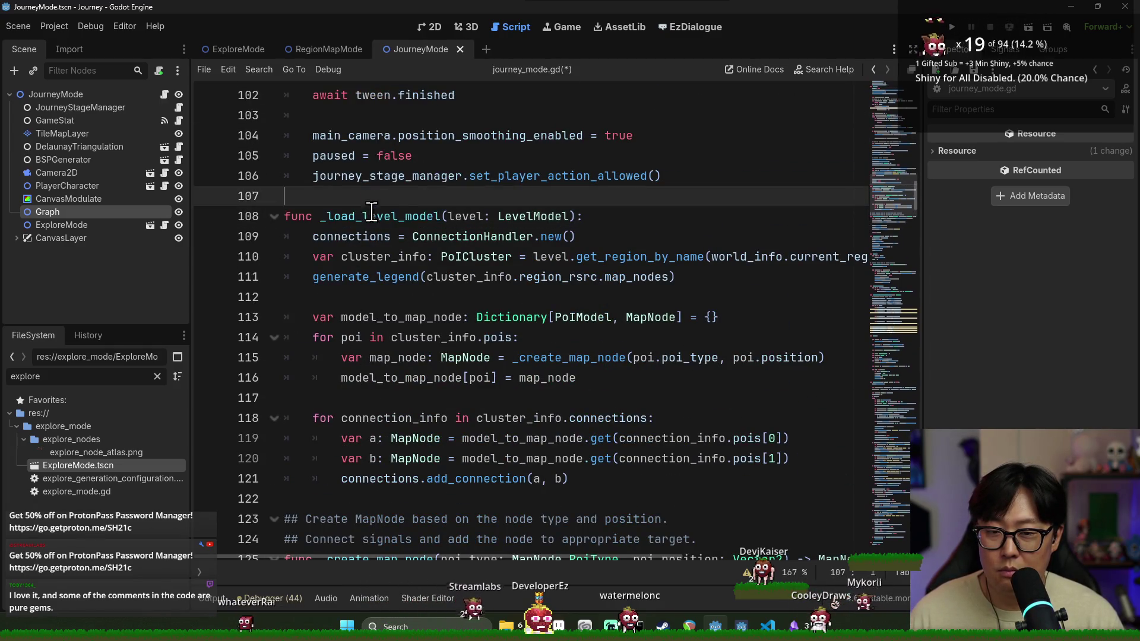
scroll(380, 267, "up", 15)
scroll(387, 281, "up", 5)
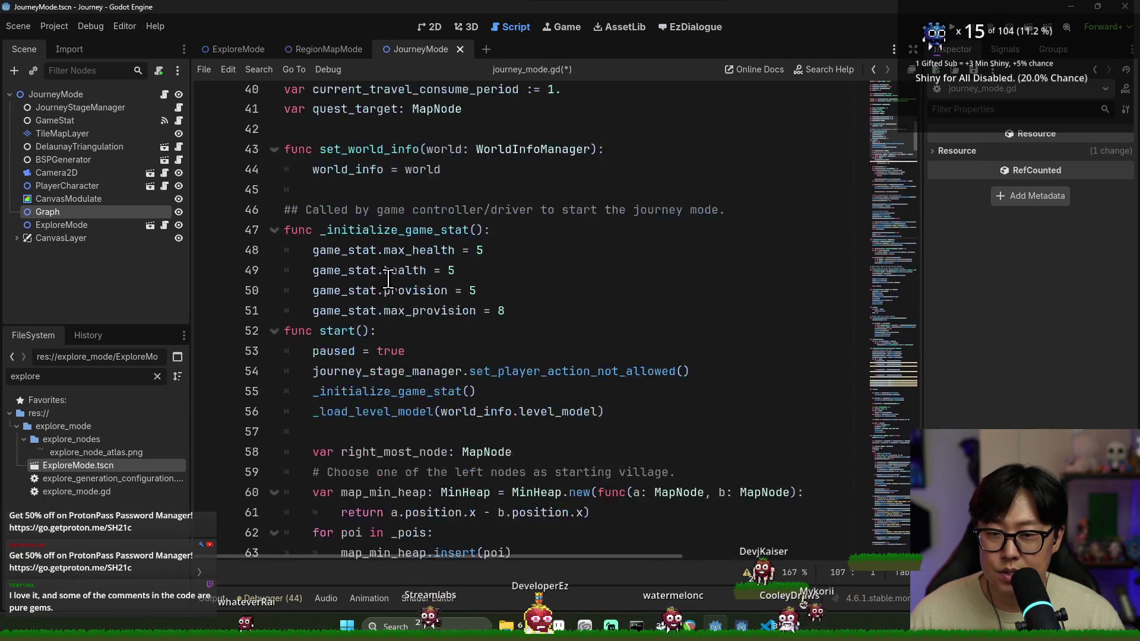
left_click(532, 336)
key("Return")
double_click(334, 256)
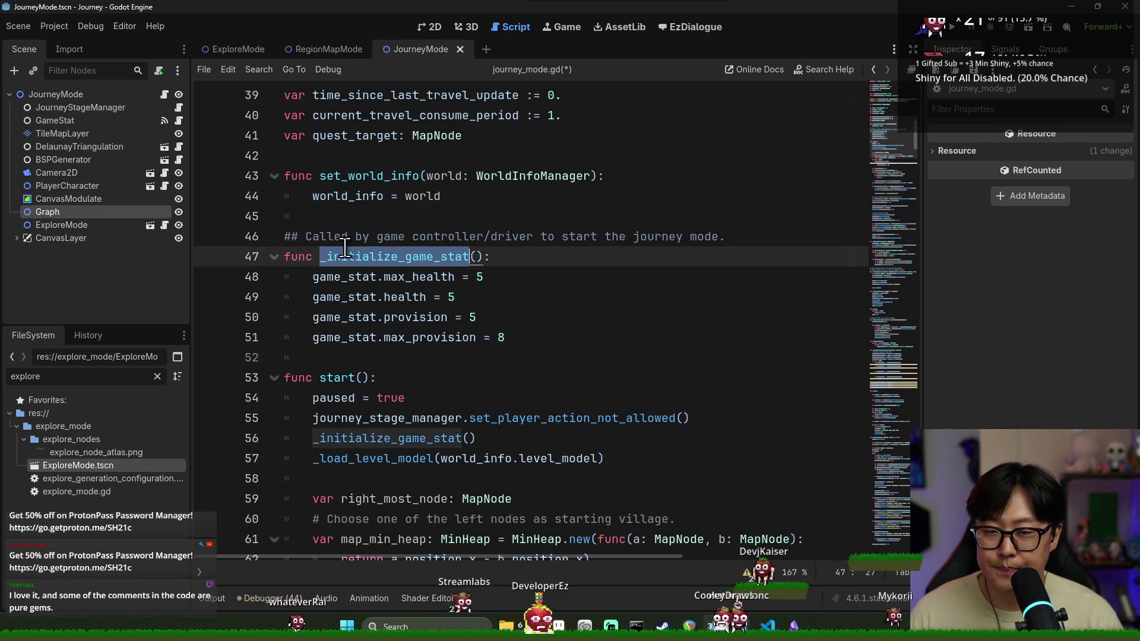
Step: Add '## World info setter required by the Game handler.' above set_world_info and save
double_click(343, 168)
scroll(343, 168, "up", 2)
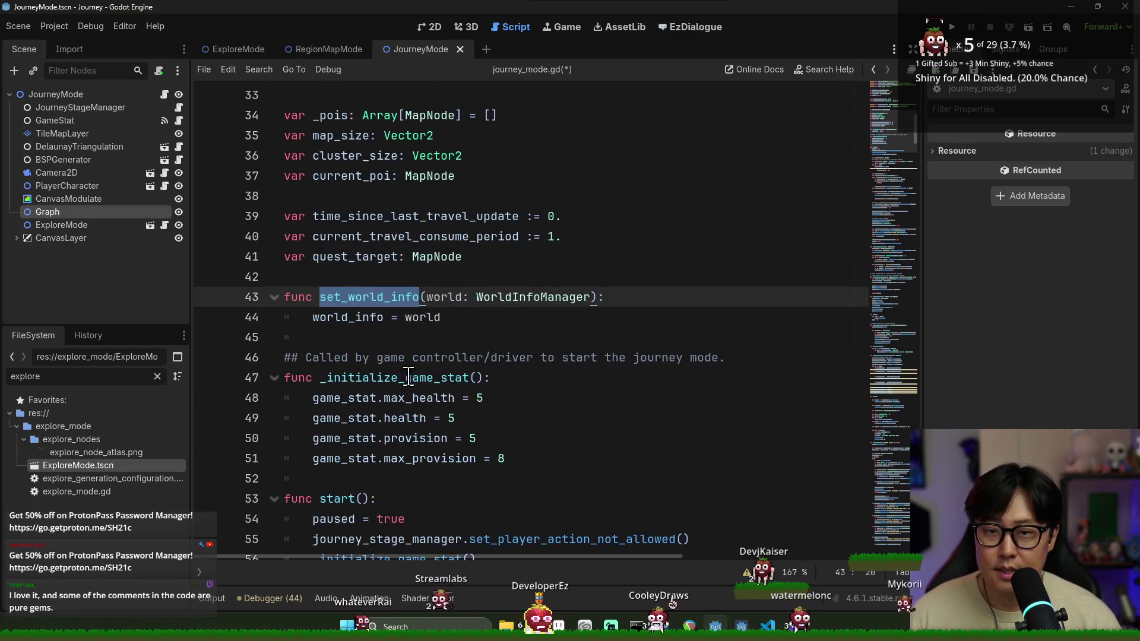
scroll(331, 300, "down", 3)
left_click(313, 97)
key("Return")
type("##")
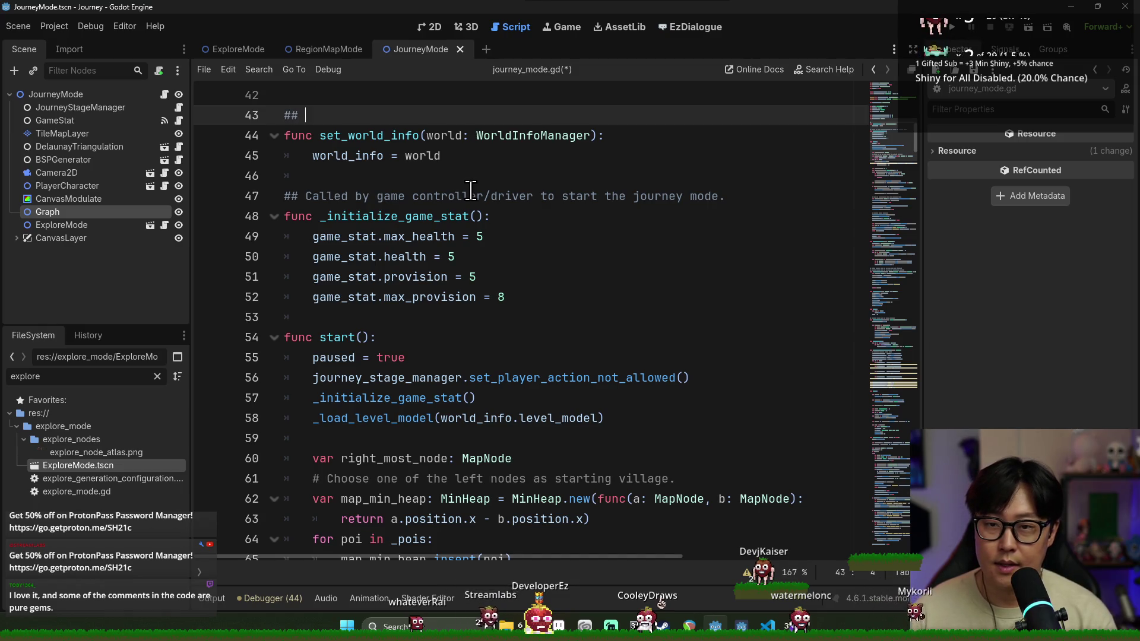
key("BackSpace")
key("BackSpace")
key("BackSpace")
type("orld inf o")
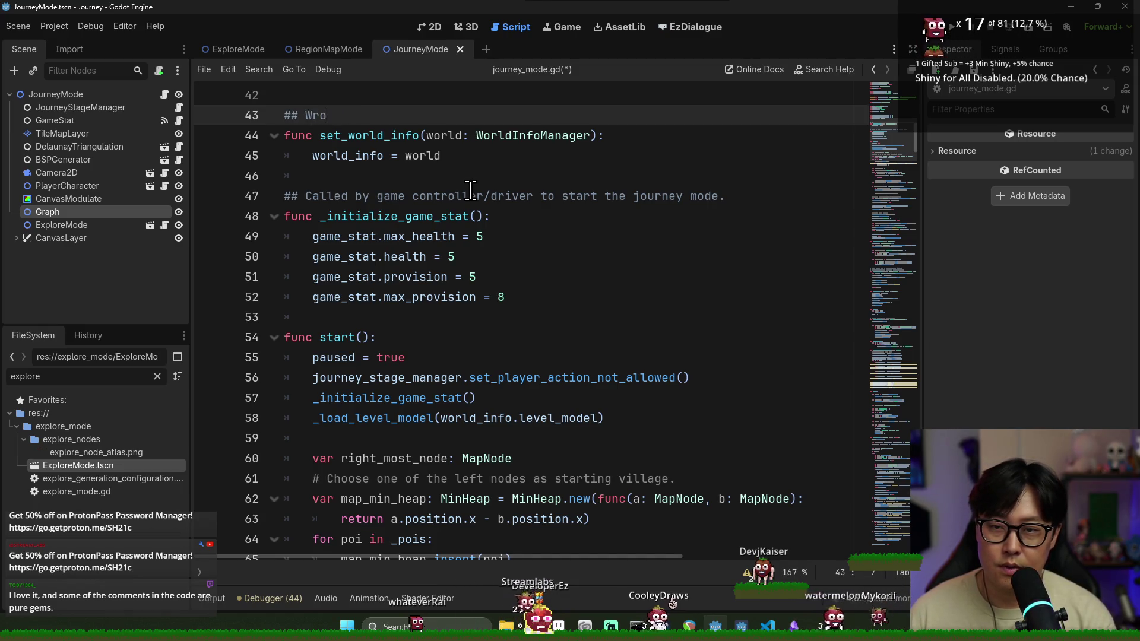
key("BackSpace")
key("BackSpace")
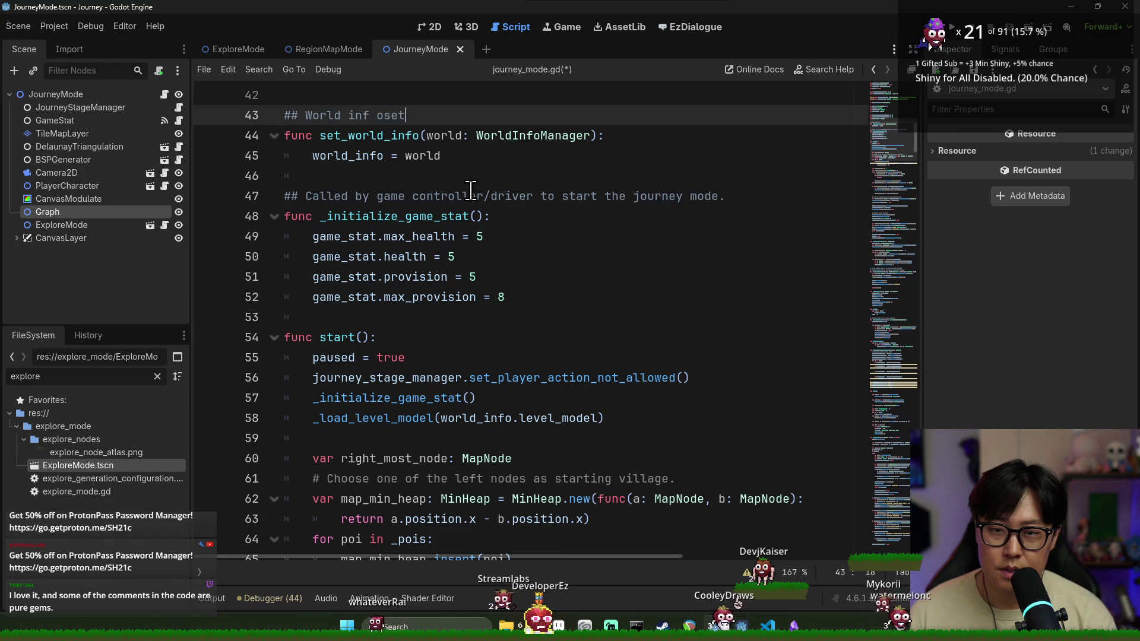
type("o setti")
key("BackSpace")
type("er required by the Game handler.")
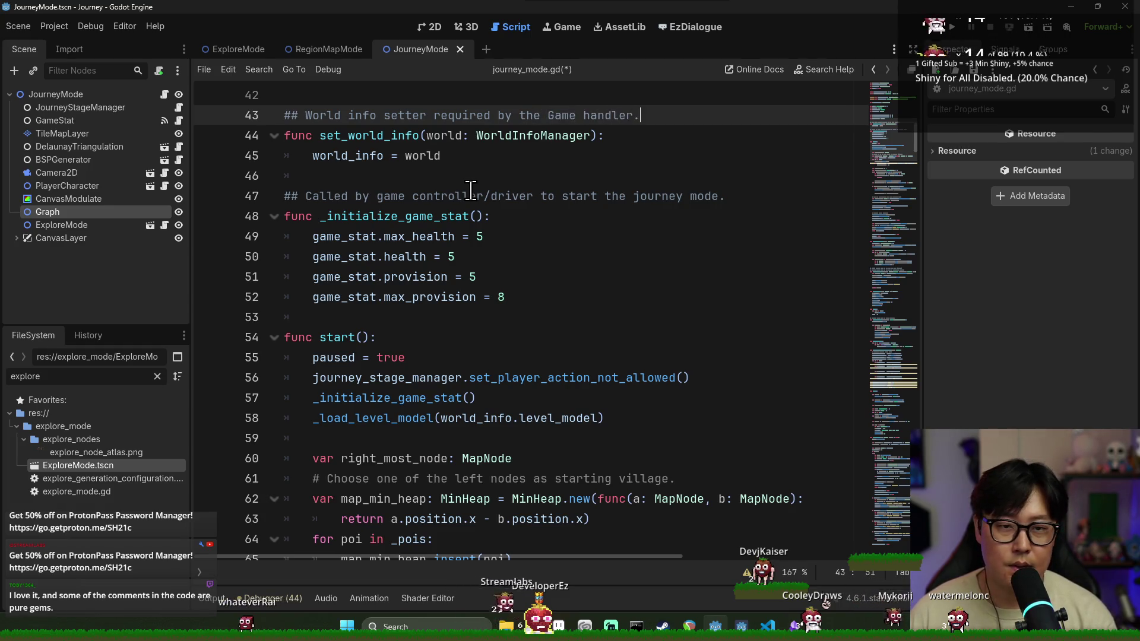
key("ctrl+s")
scroll(353, 293, "down", 3)
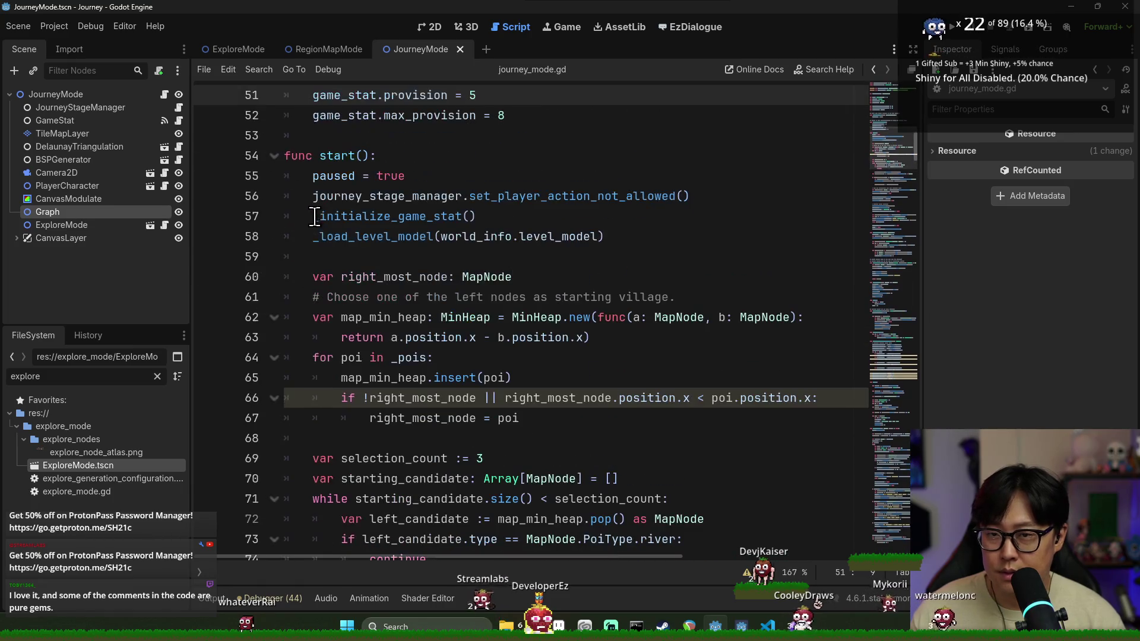
left_click(318, 177)
left_click(340, 223)
left_click(345, 257)
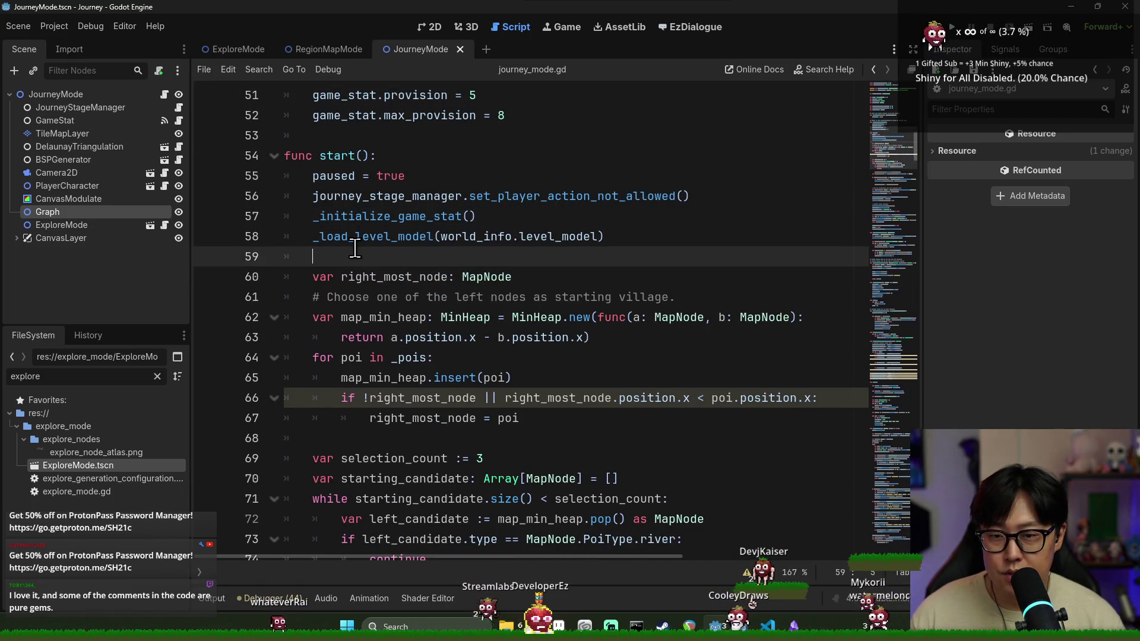
double_click(364, 236)
left_click(376, 261)
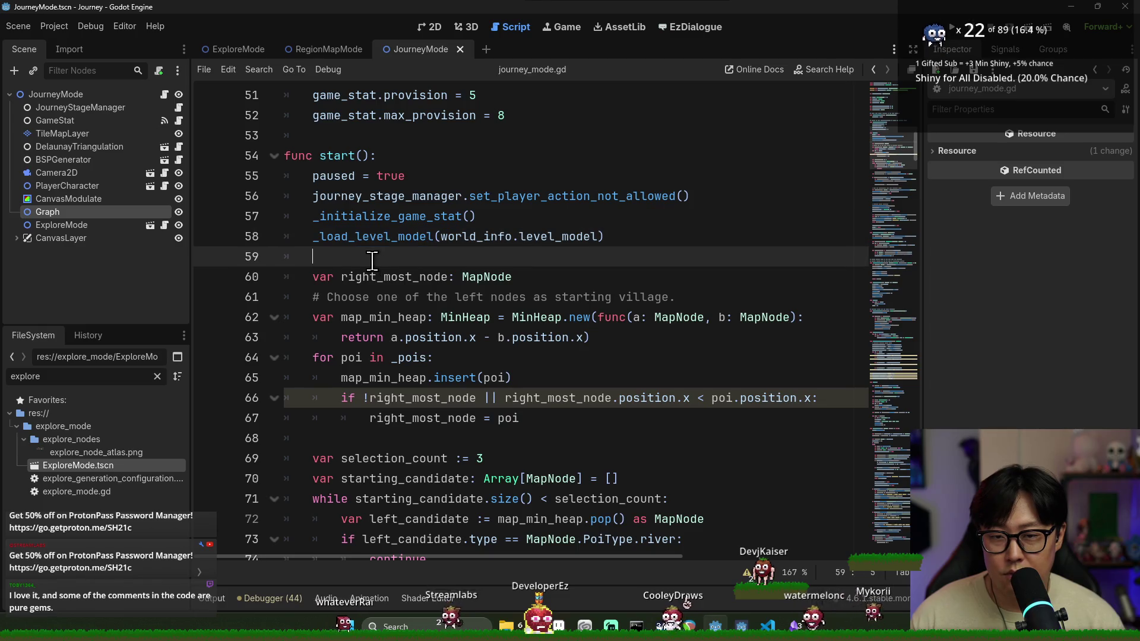
scroll(395, 243, "down", 1)
double_click(362, 218)
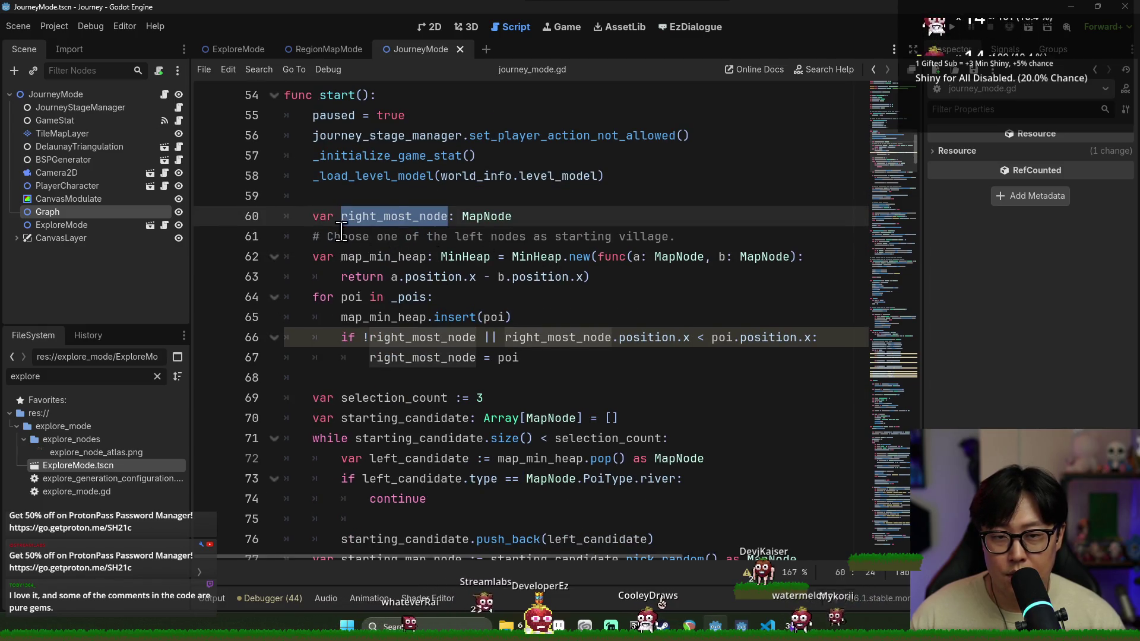
left_click_drag(341, 236, 676, 237)
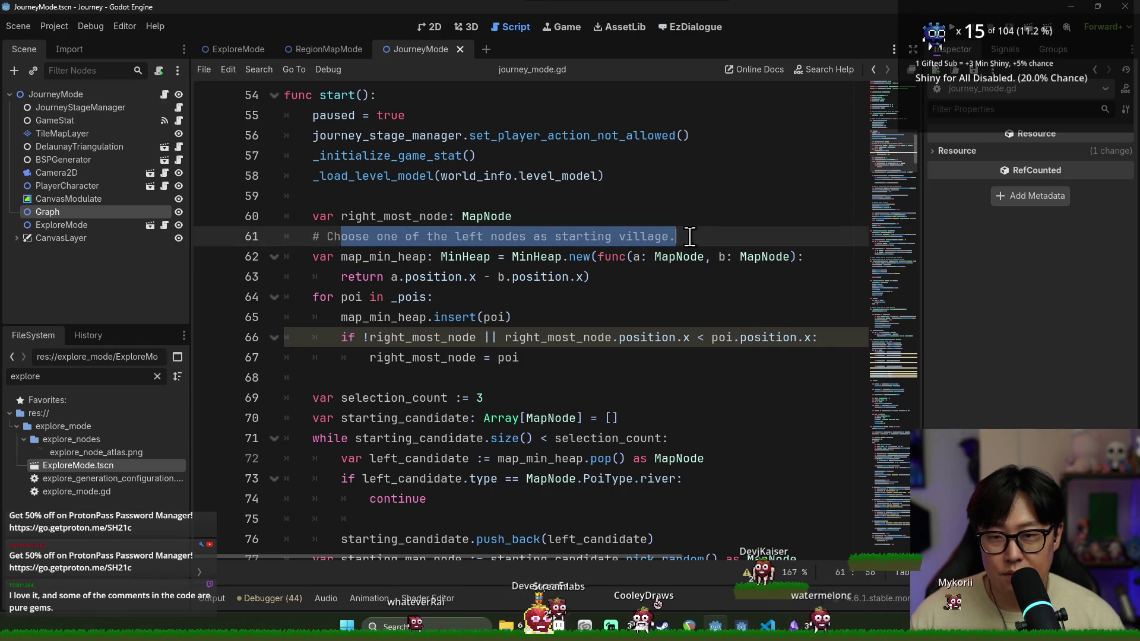
left_click_drag(315, 216, 520, 358)
left_click(405, 216)
left_click(369, 198)
scroll(369, 199, "up", 3)
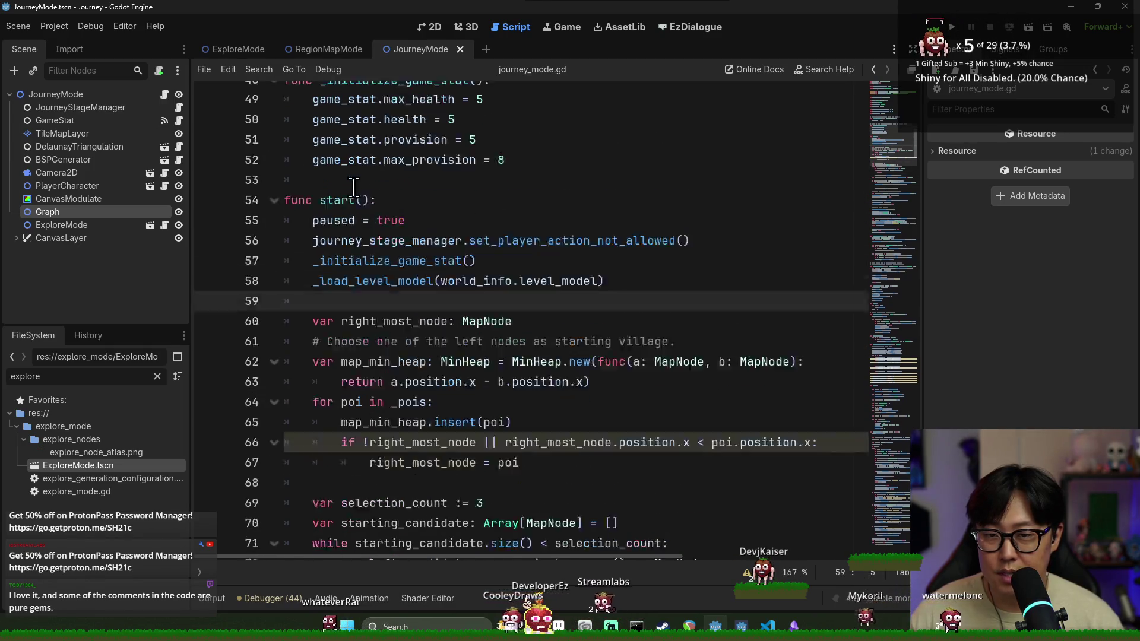
scroll(392, 285, "down", 7)
scroll(392, 285, "down", 11)
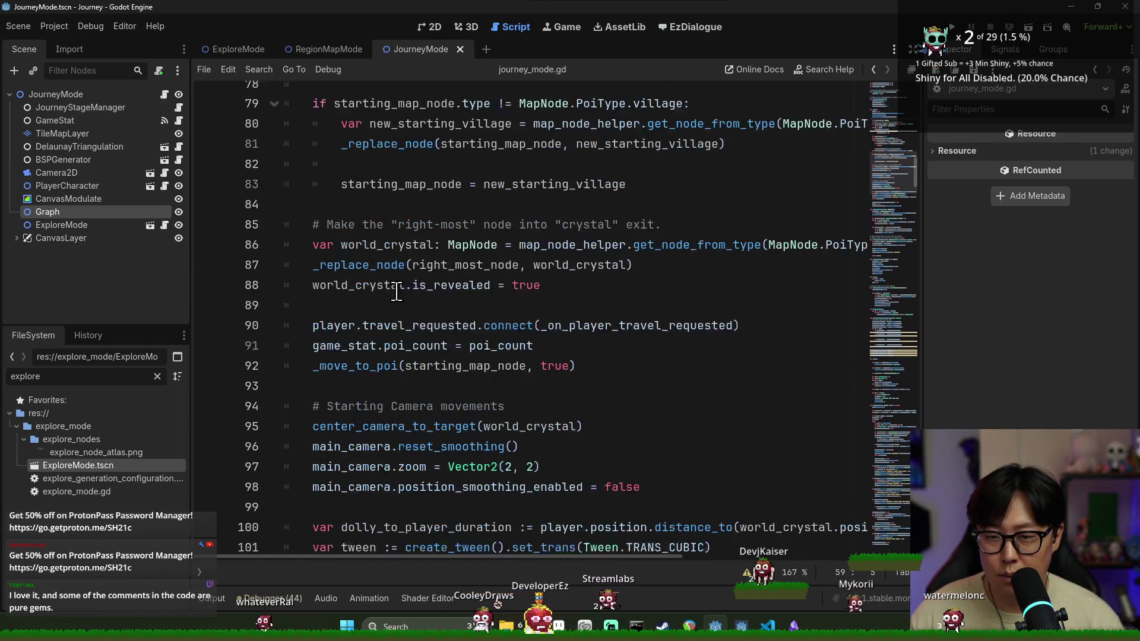
left_click(325, 297)
scroll(331, 341, "down", 4)
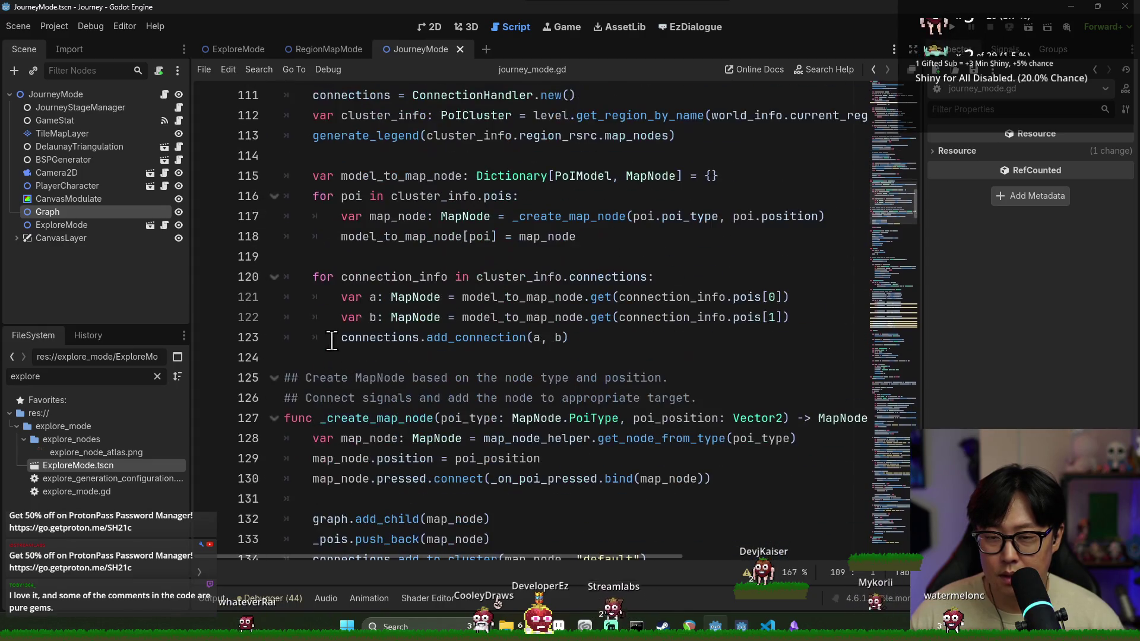
scroll(335, 362, "down", 4)
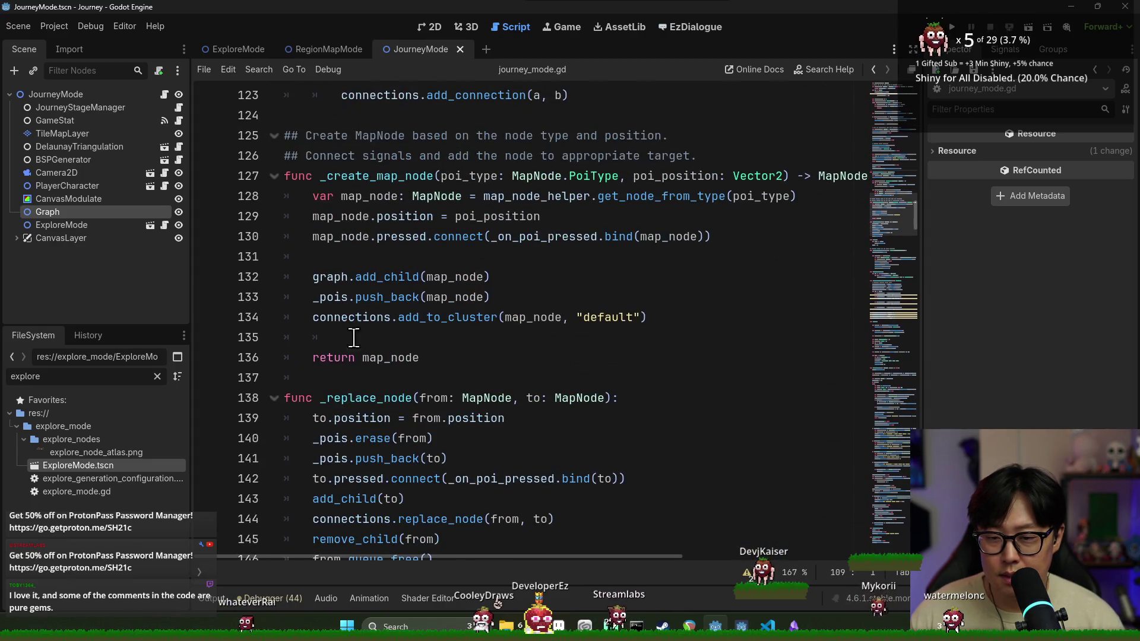
left_click(368, 374)
Step: Write a stub func _place_player_at_start(): whose body is just pass
key("Return")
key("BackSpace")
type("func _")
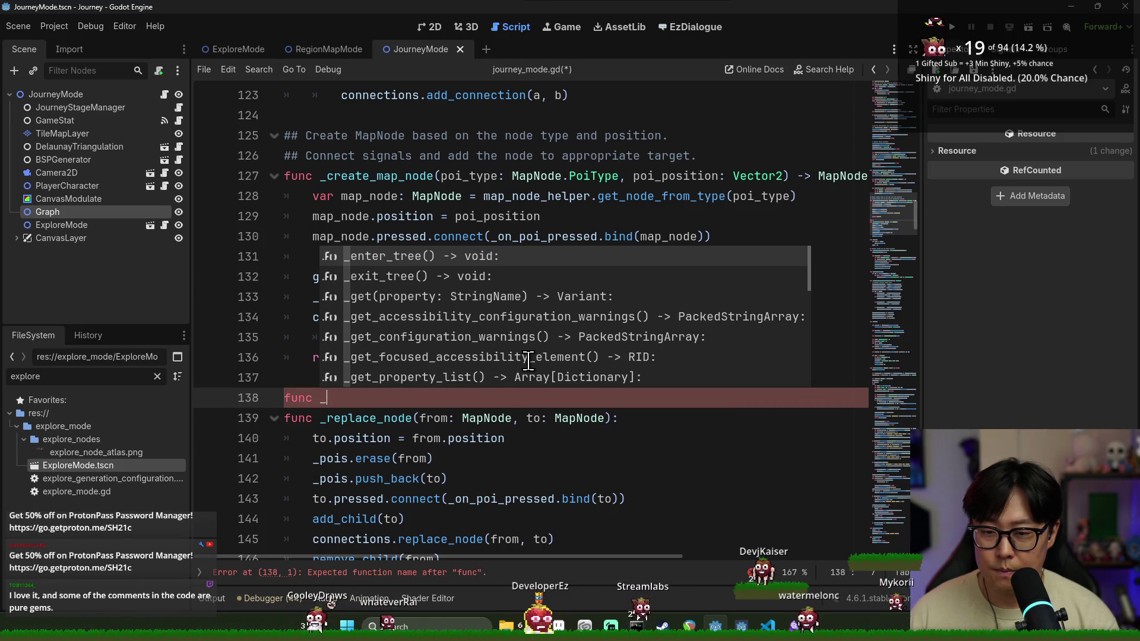
type("find")
key("BackSpace")
key("BackSpace")
key("BackSpace")
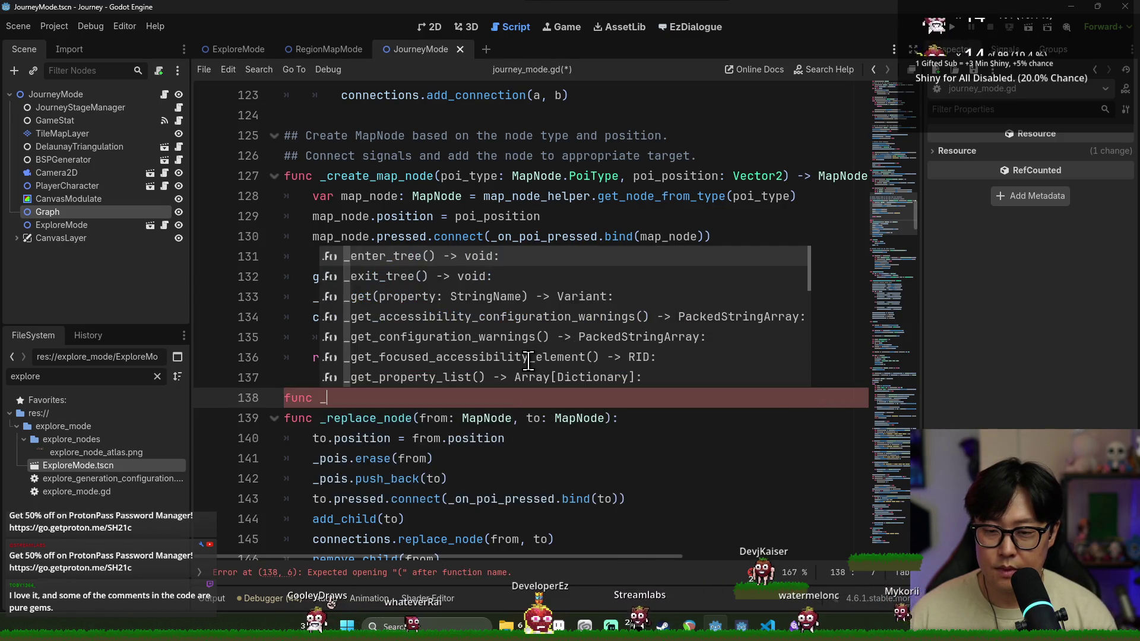
type("place_p")
type("layer_in_starting")
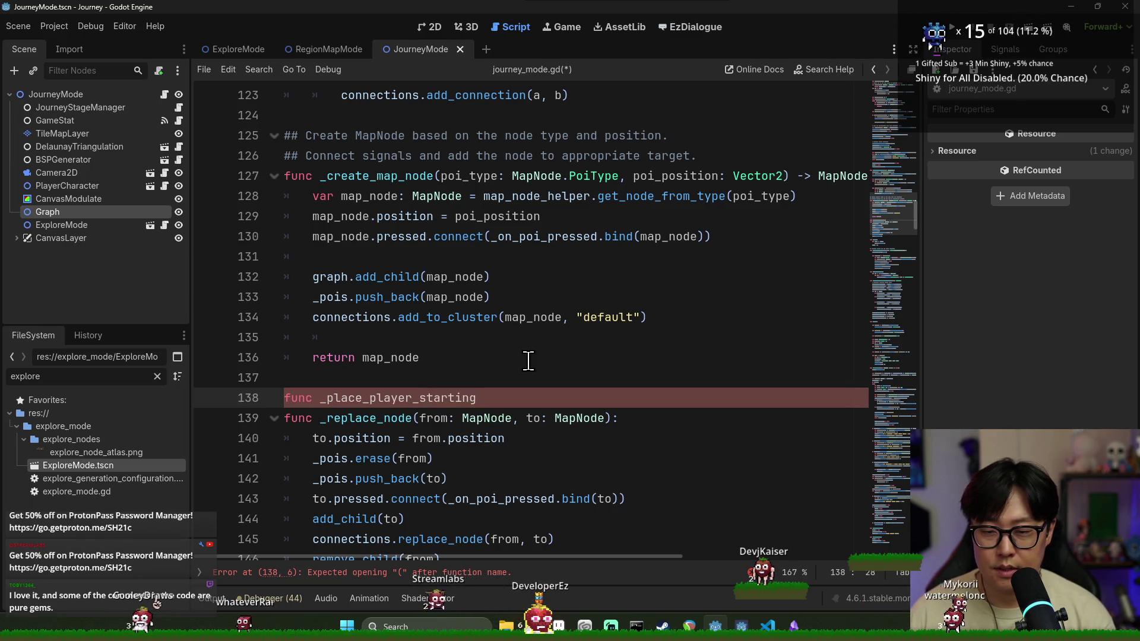
key("BackSpace")
type("at_start(")
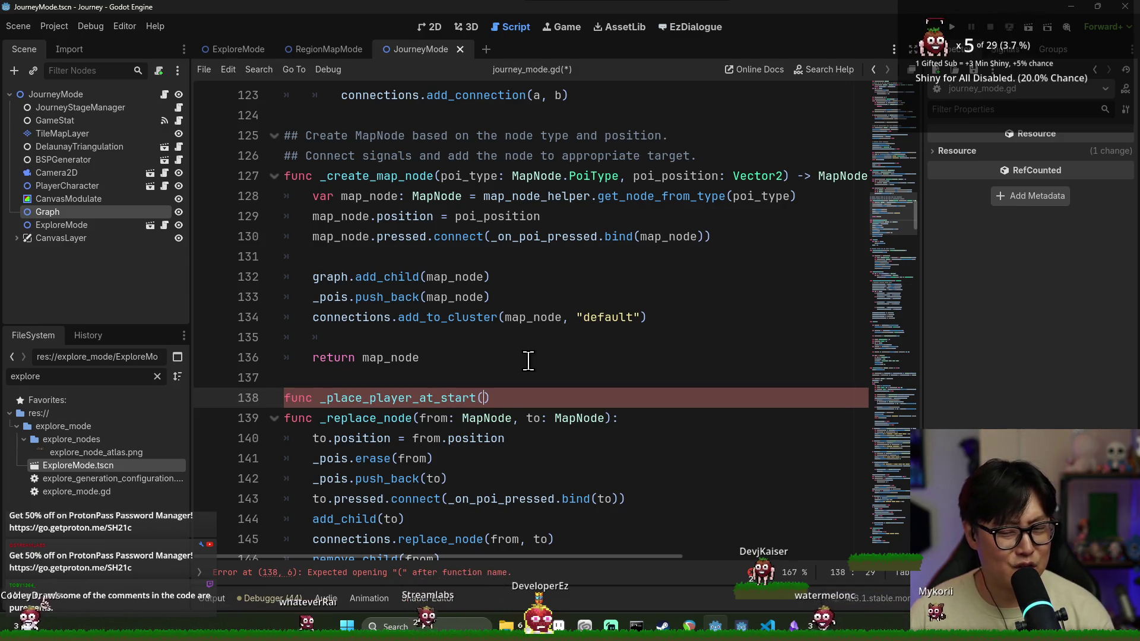
type("):")
key("Return")
type("pass")
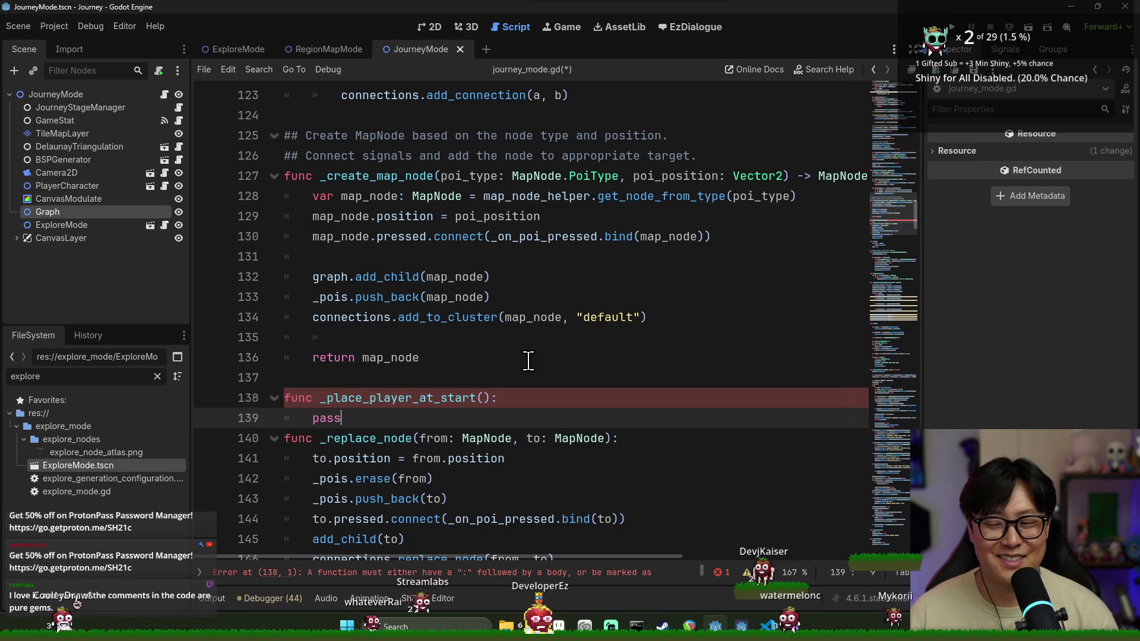
key("Return")
left_click(411, 398)
Step: Review start() around the right_most_node declaration
scroll(407, 368, "up", 10)
scroll(404, 335, "up", 9)
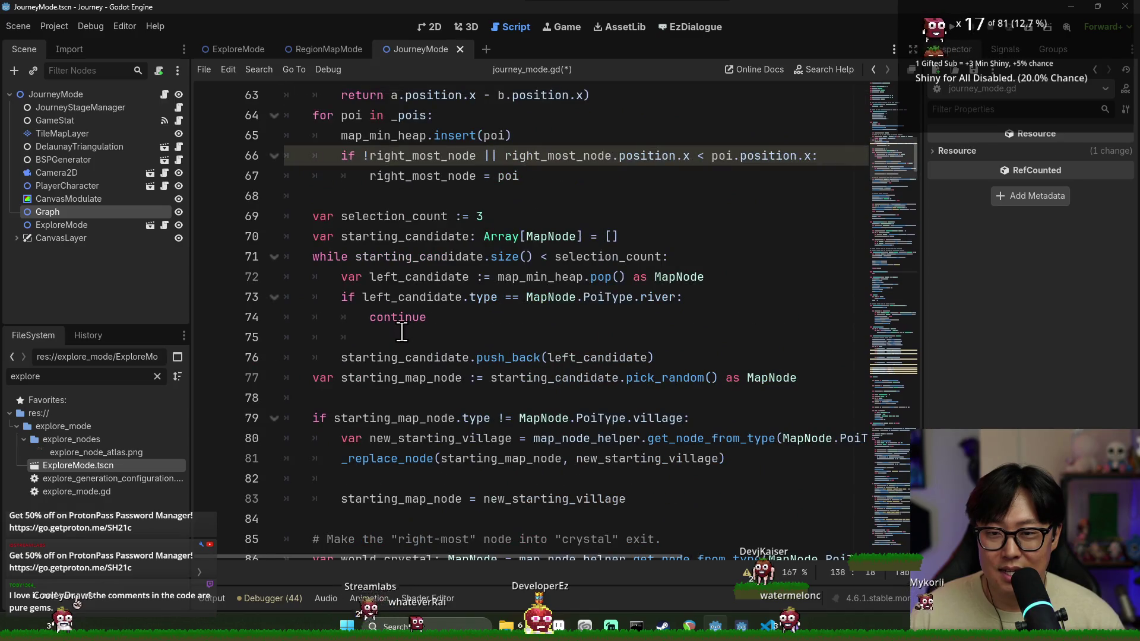
scroll(403, 330, "up", 2)
scroll(356, 300, "up", 2)
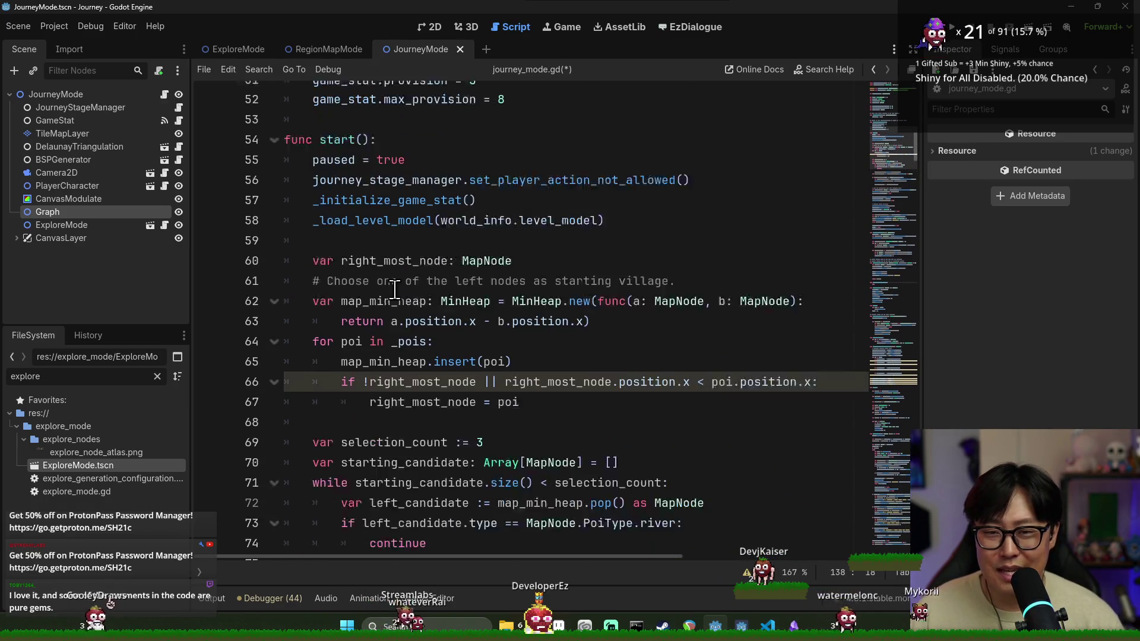
left_click(315, 277)
scroll(320, 321, "down", 2)
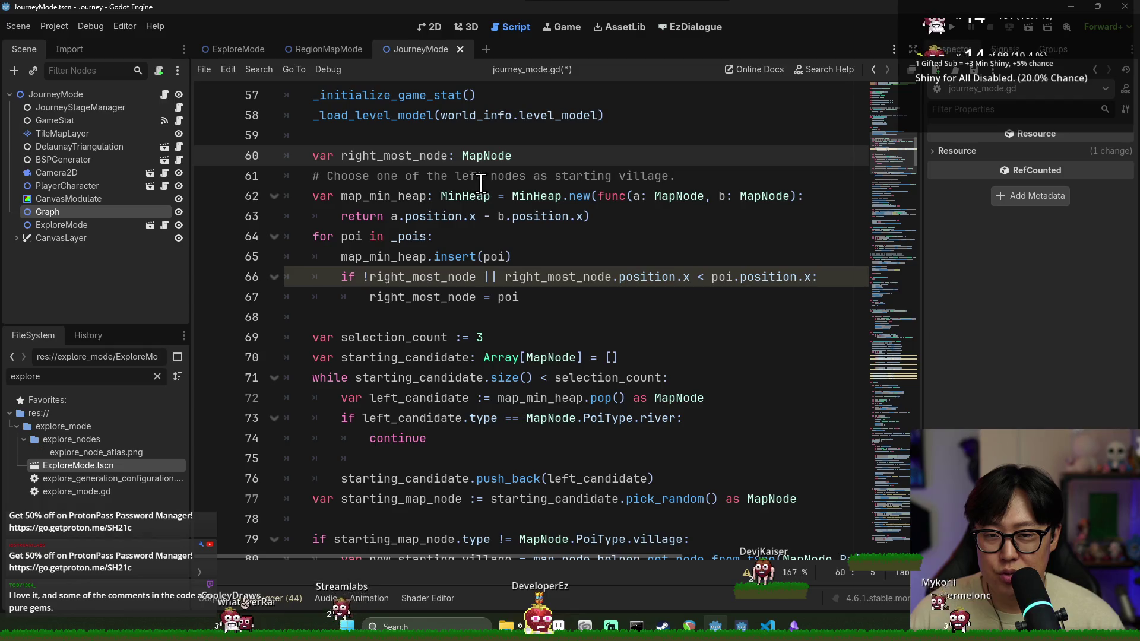
scroll(481, 183, "down", 20)
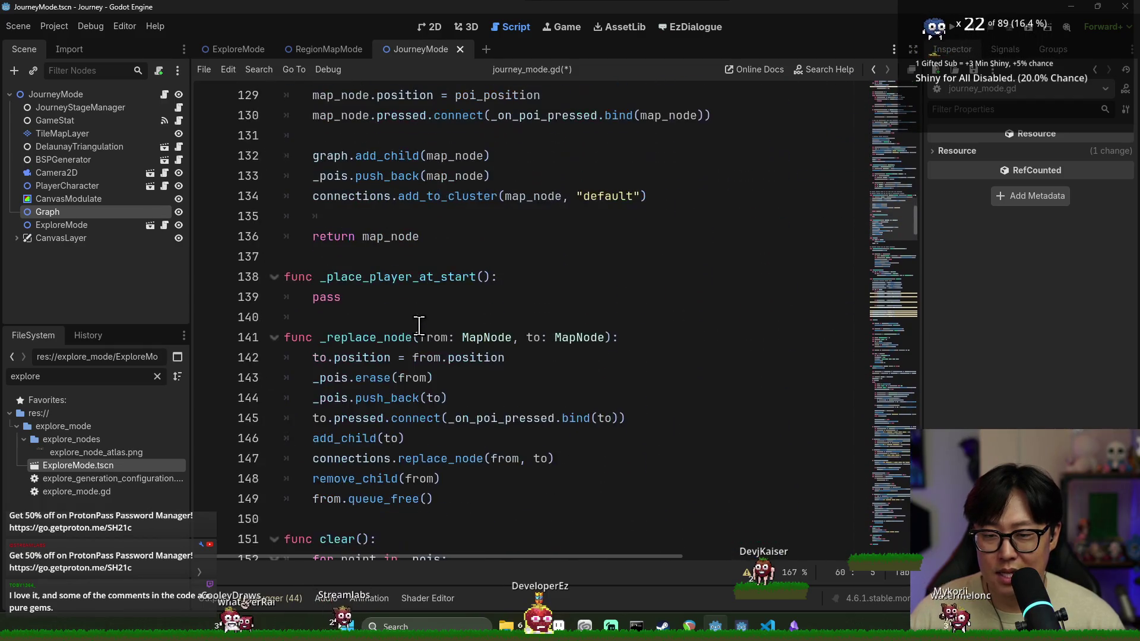
Step: Rename the stub function to post_process_map_nodes
double_click(334, 277)
key("BackSpace")
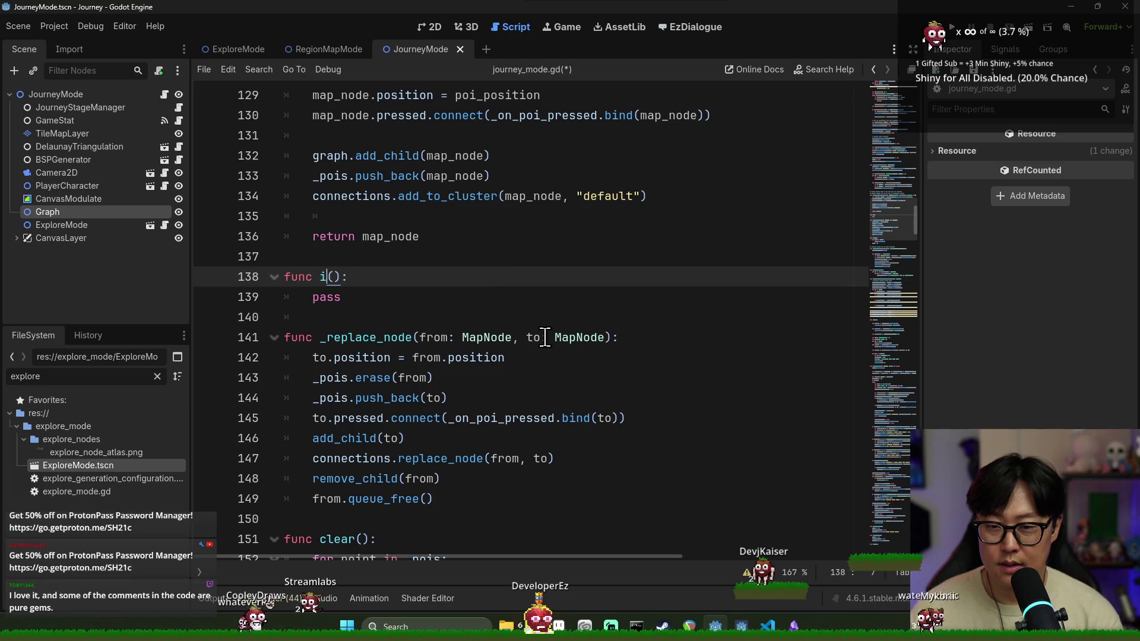
type("in")
key("BackSpace")
key("BackSpace")
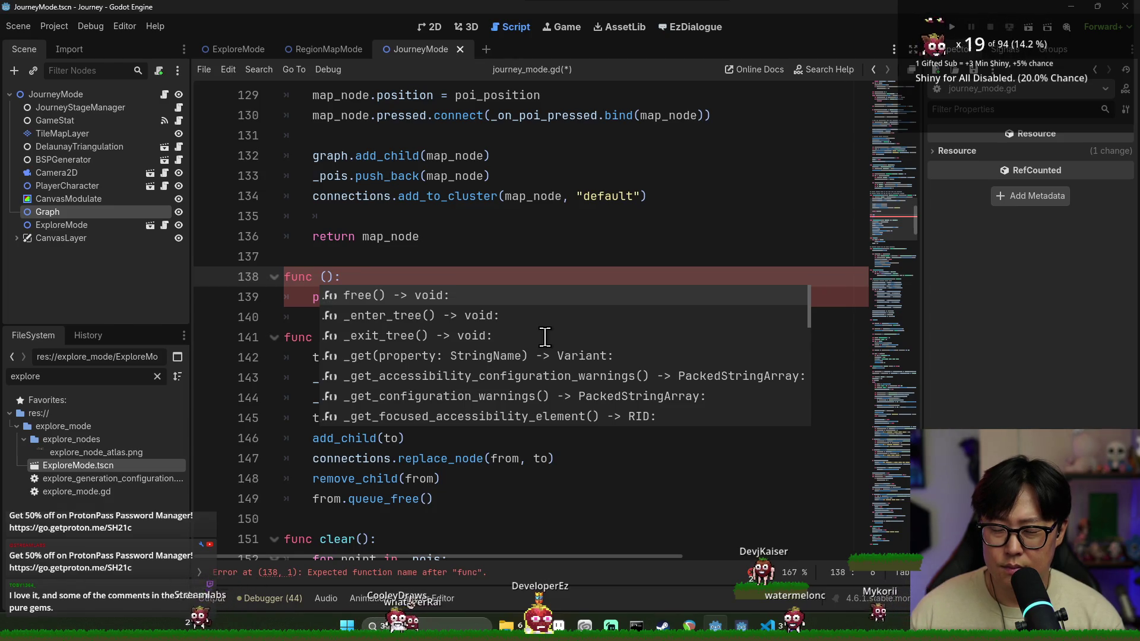
type("post_process_m")
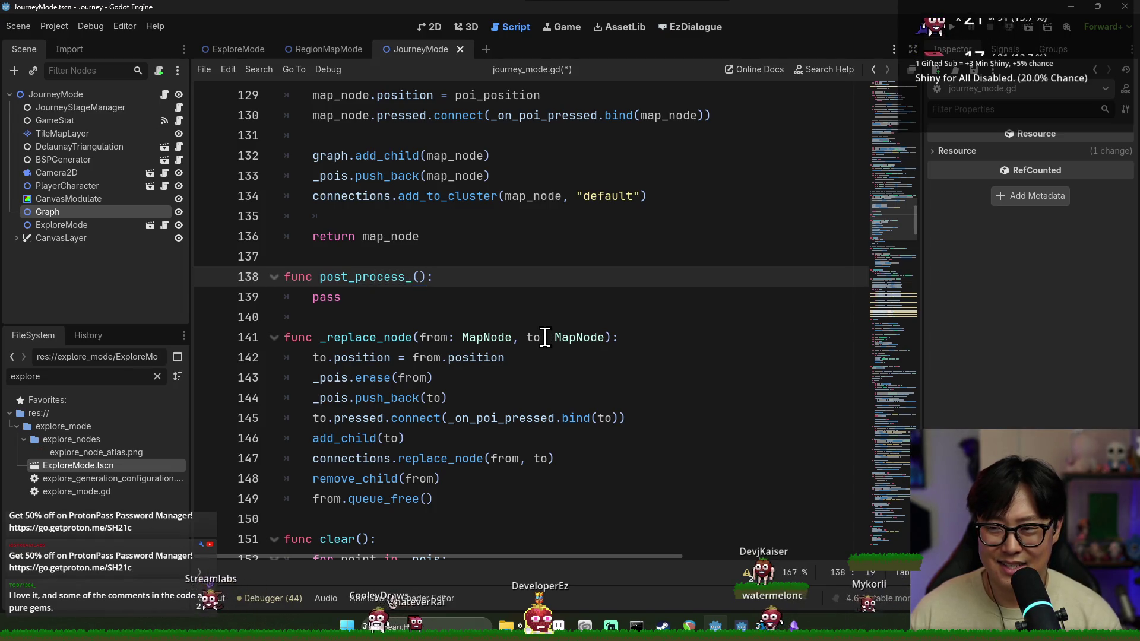
type("ap_nodes")
Step: Add doc-comment lines about placing nodes AFTER generation for game specific settings, then save
left_click(404, 256)
key("Return")
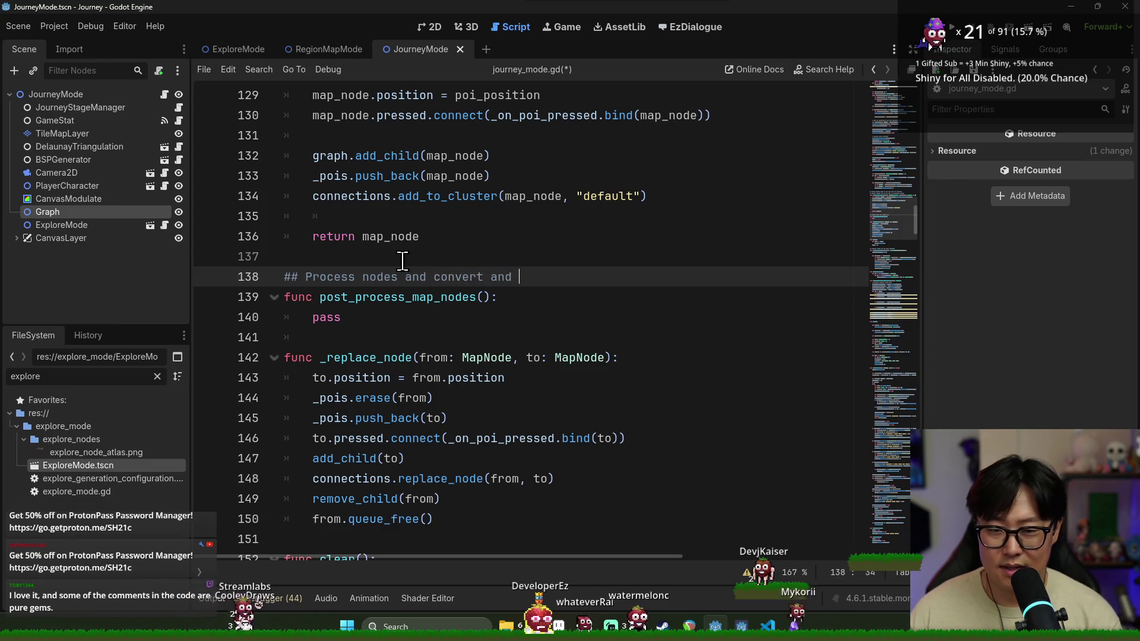
type("place them ")
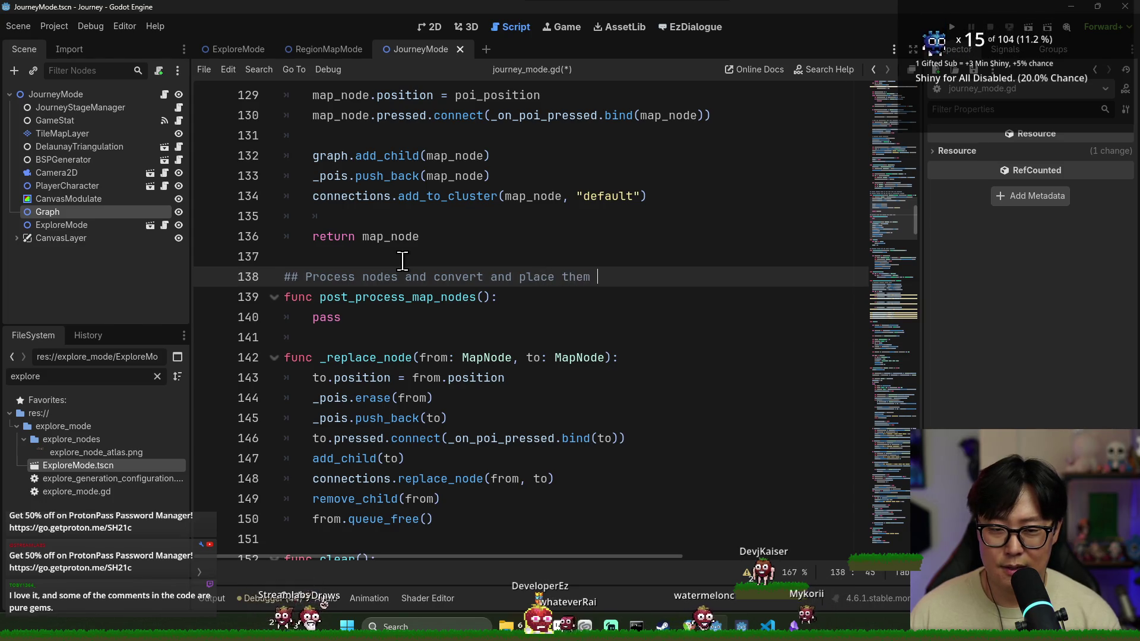
type("AFTER gener")
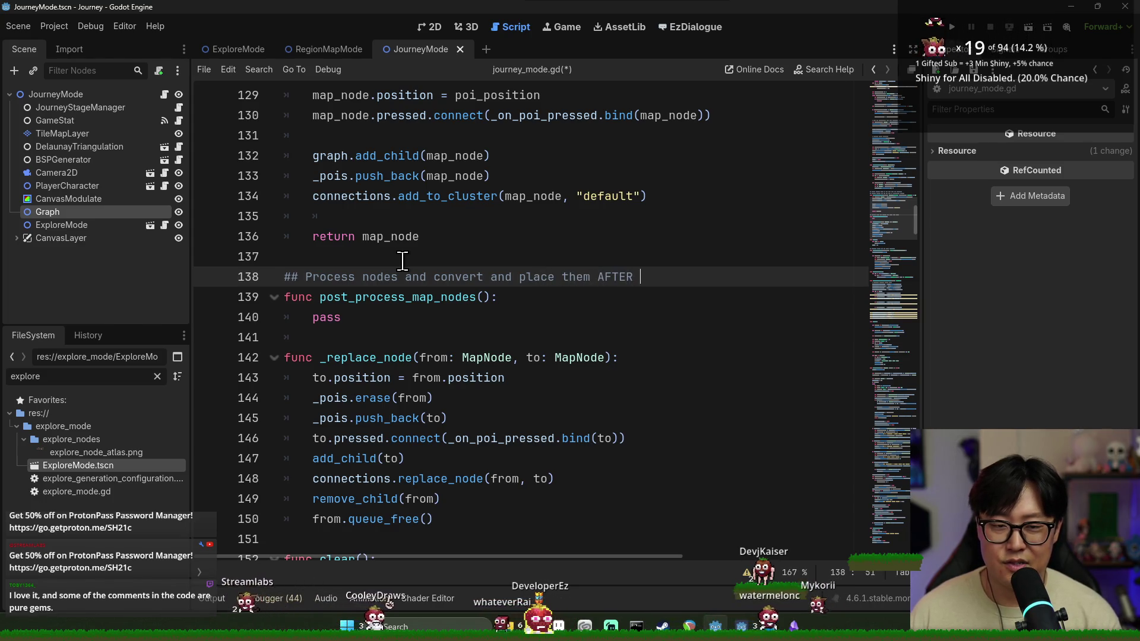
type("ation")
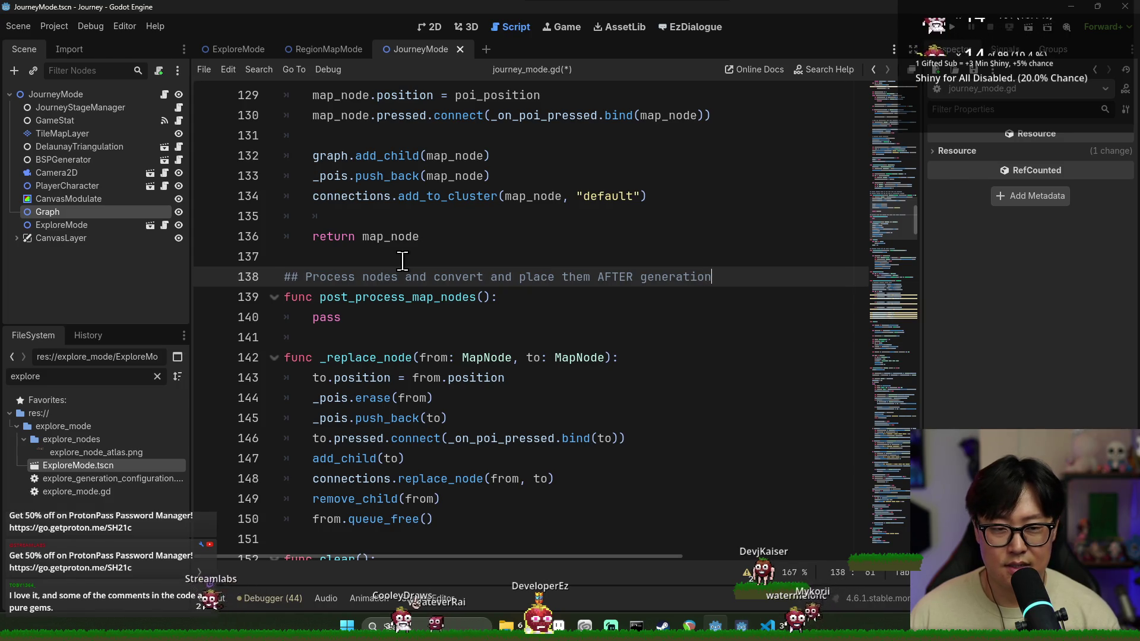
key("Return")
key("BackSpace")
key("Return")
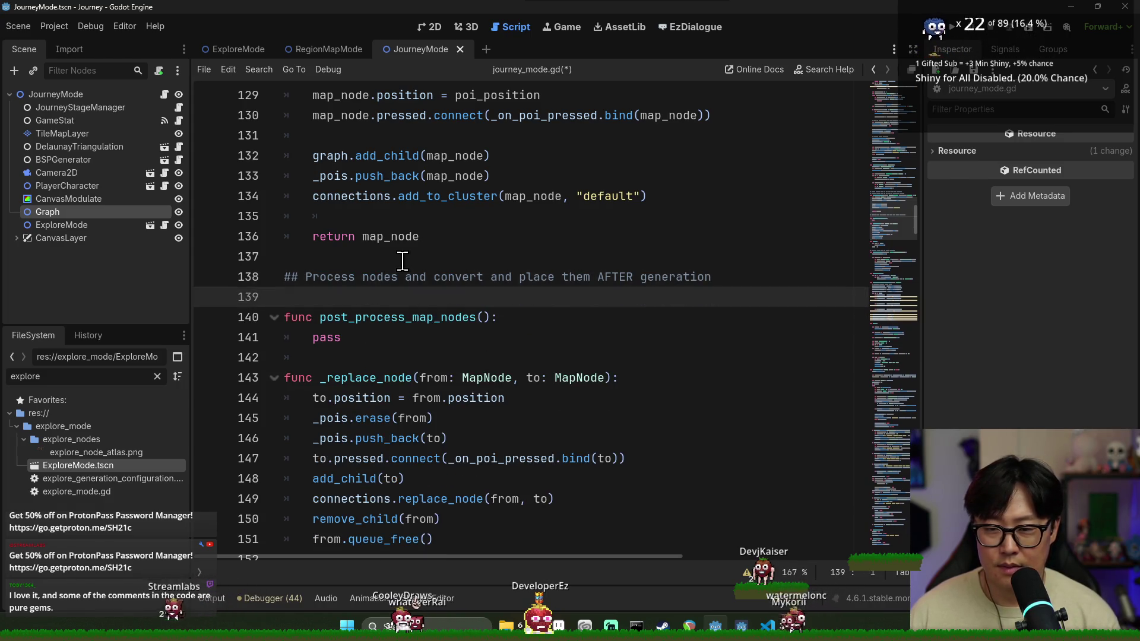
type("game specific sett")
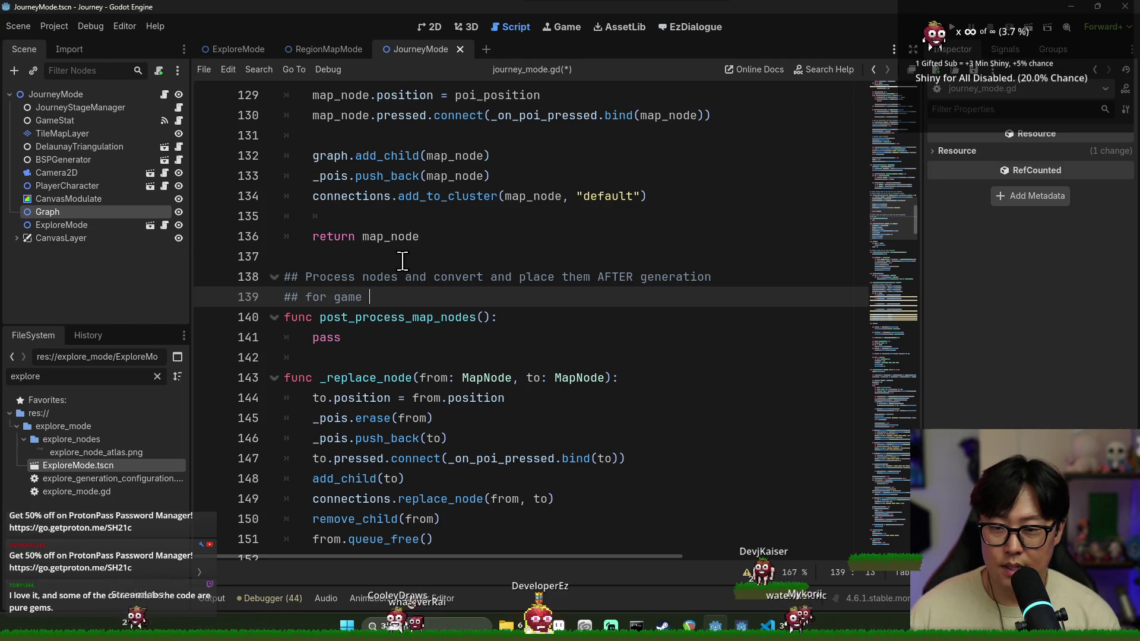
type("ings that couldn't be don")
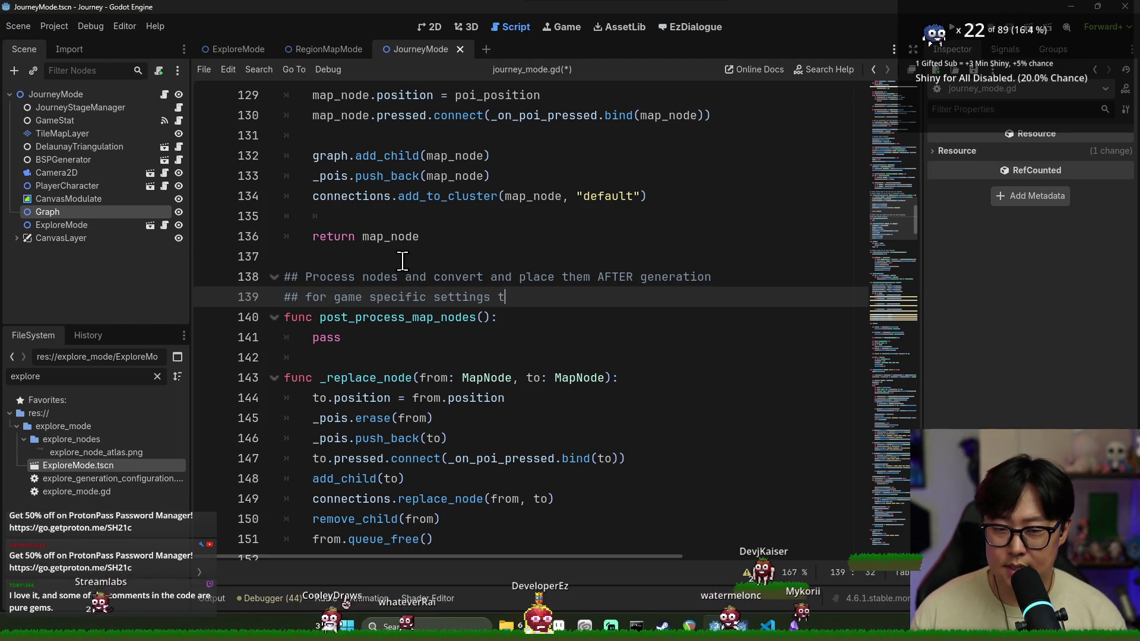
type("e during the generati")
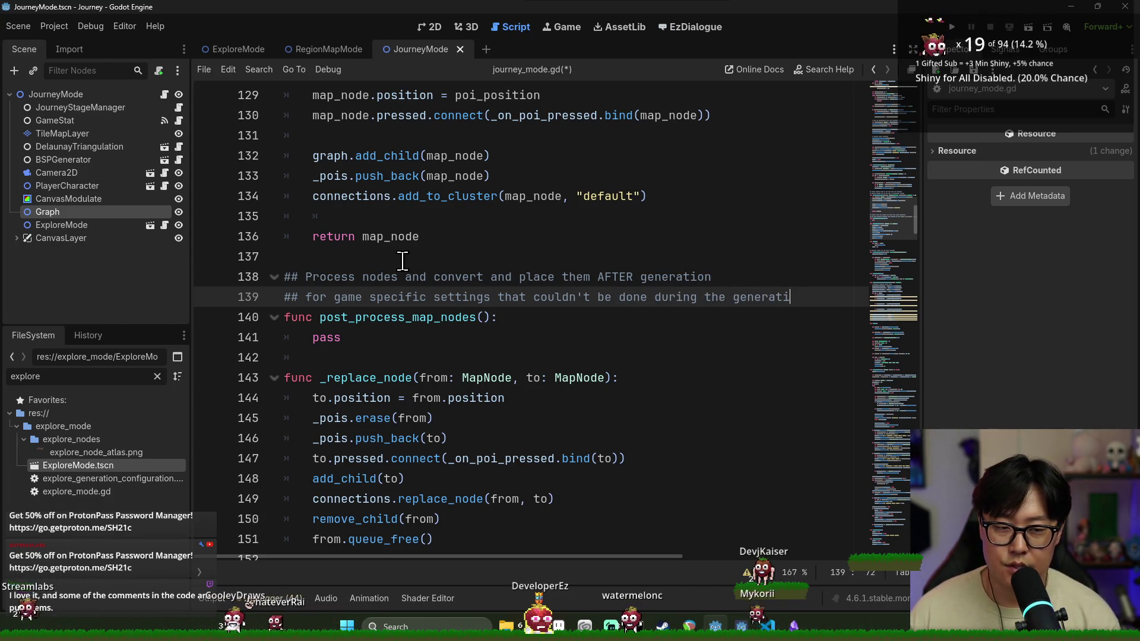
key("ctrl+s")
double_click(357, 318)
key("ctrl+c")
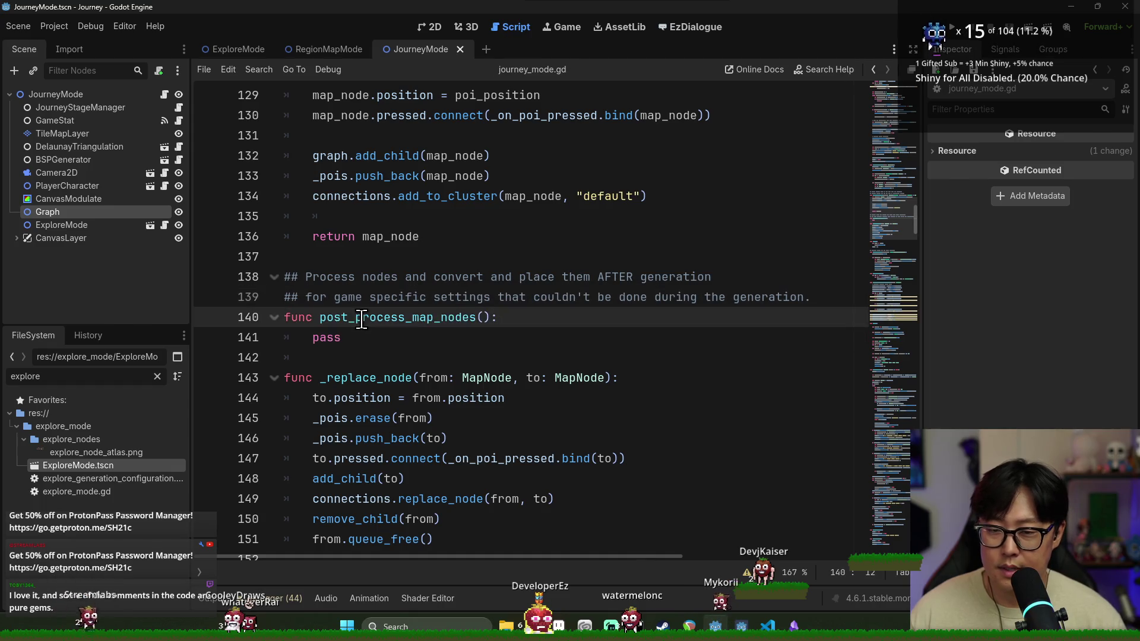
Step: Insert a _post_process_map_nodes() call on line 59 of start()
scroll(386, 309, "up", 10)
scroll(421, 297, "up", 15)
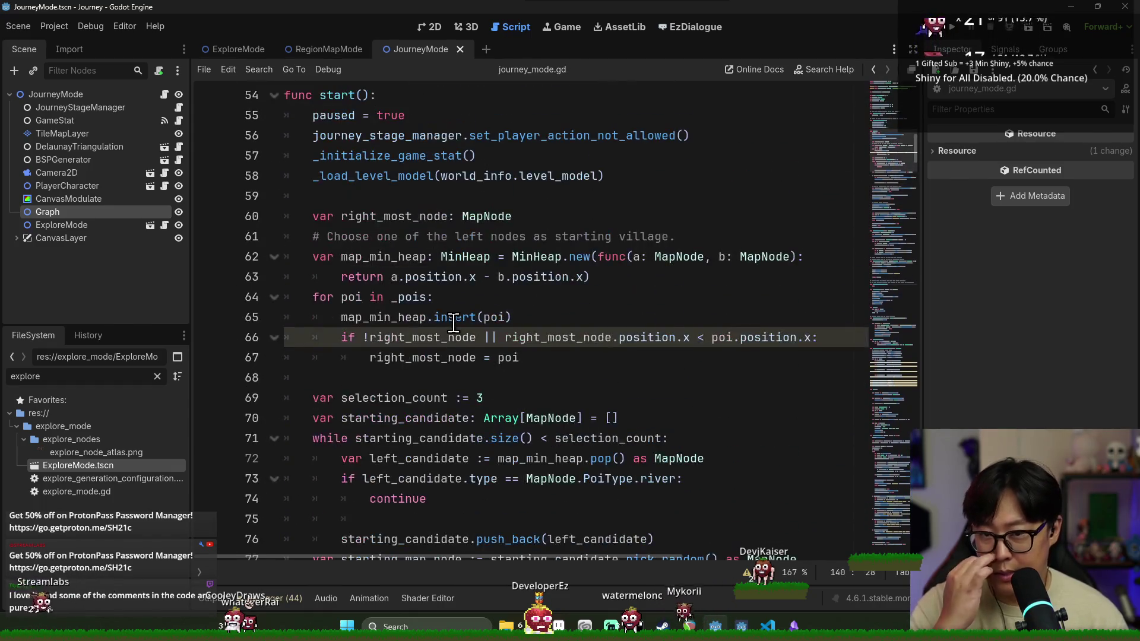
scroll(371, 292, "down", 4)
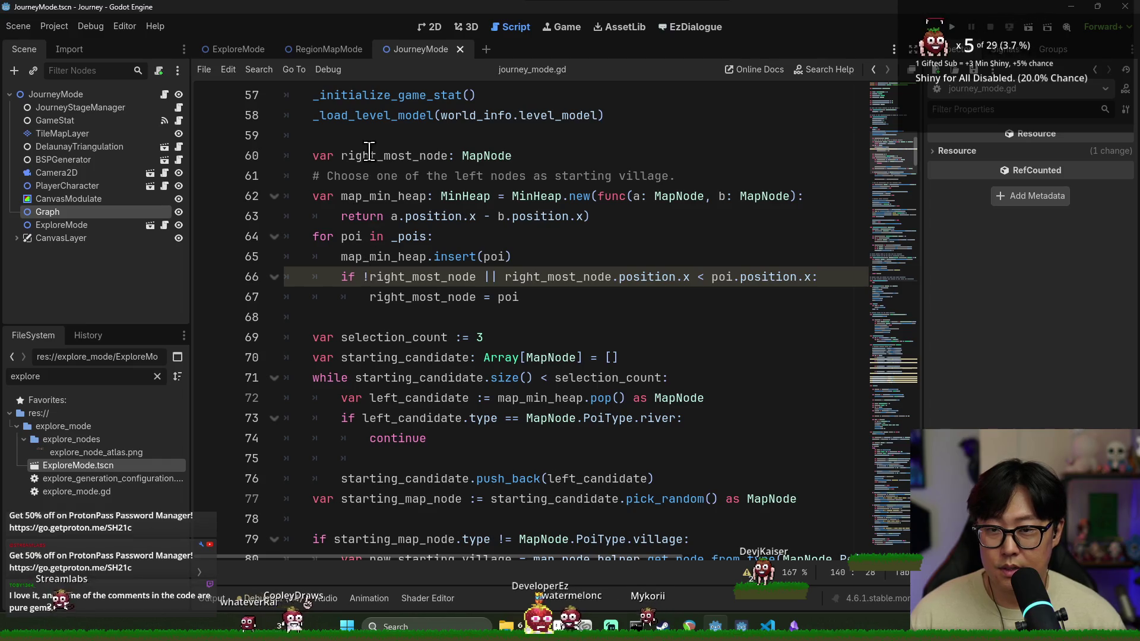
left_click(386, 138)
key("ctrl+v")
type("()")
left_click(313, 139)
type("_")
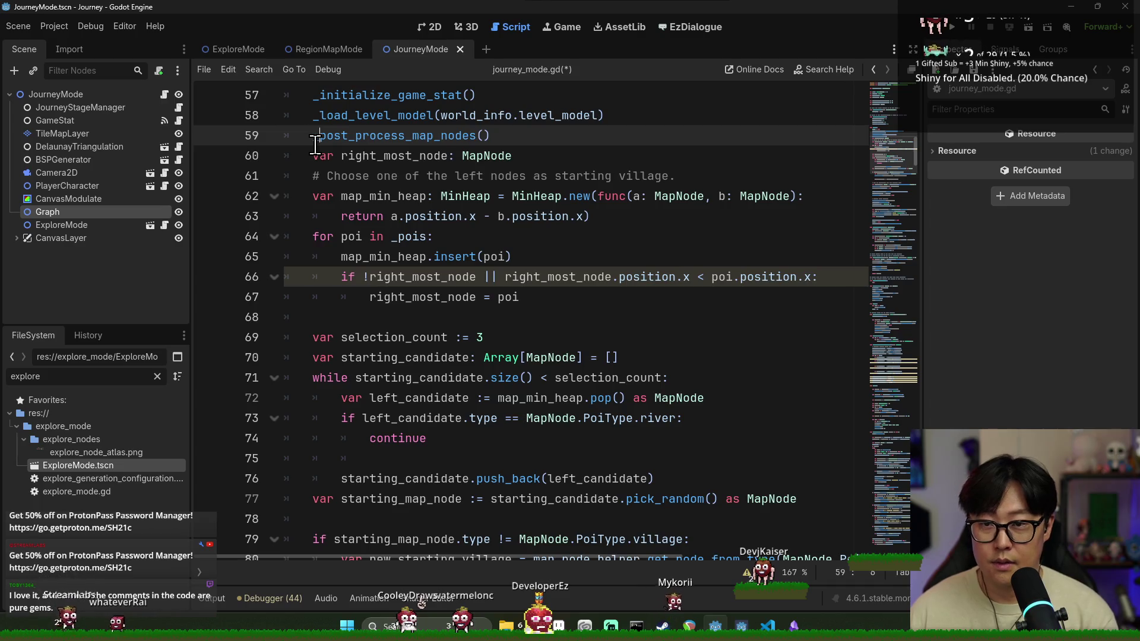
key("End")
Step: Rename the definition on line 140 to _post_process_map_nodes and save
scroll(440, 351, "down", 20)
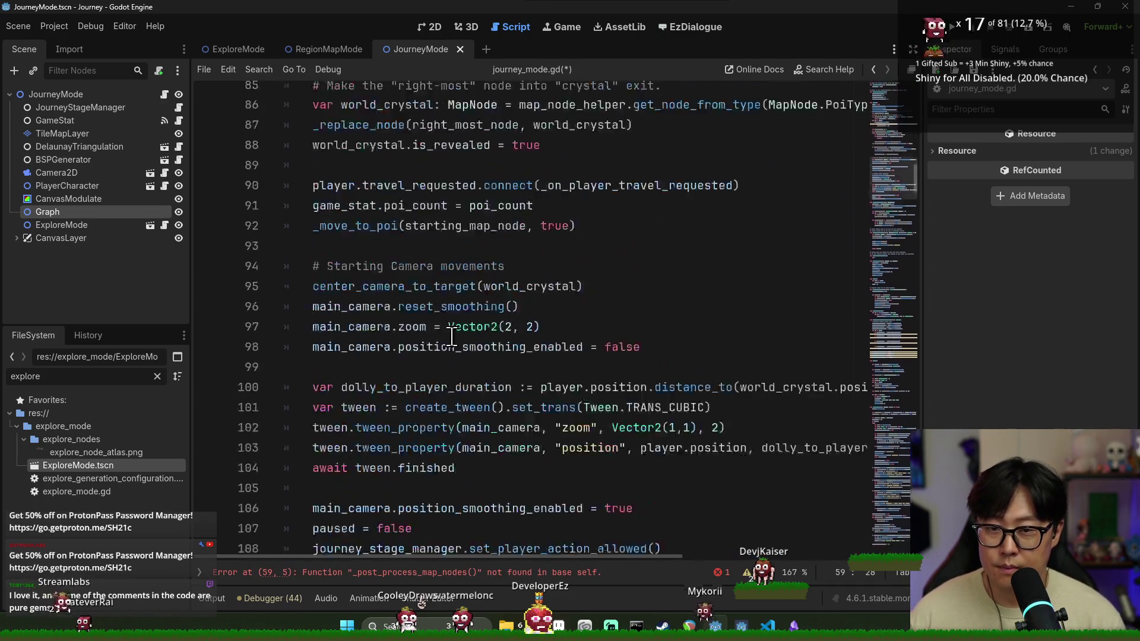
scroll(439, 351, "down", 4)
double_click(410, 317)
type("_post_process_map_nodes")
key("ctrl+s")
Step: Review the start-node code beginning at line 60 of start()
scroll(414, 251, "up", 20)
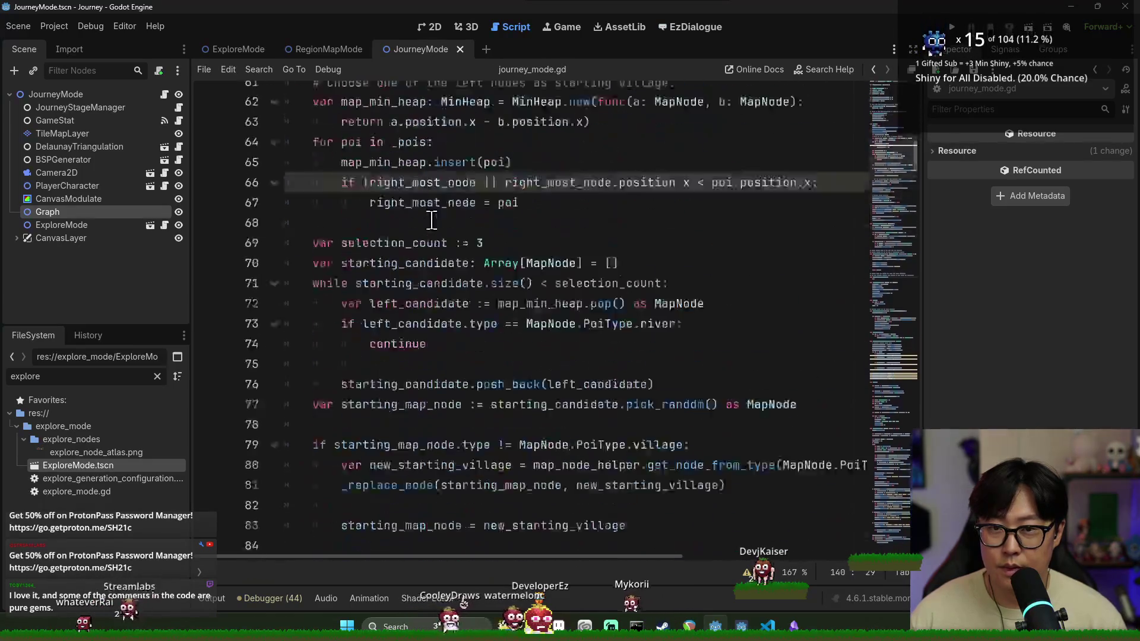
scroll(434, 236, "down", 2)
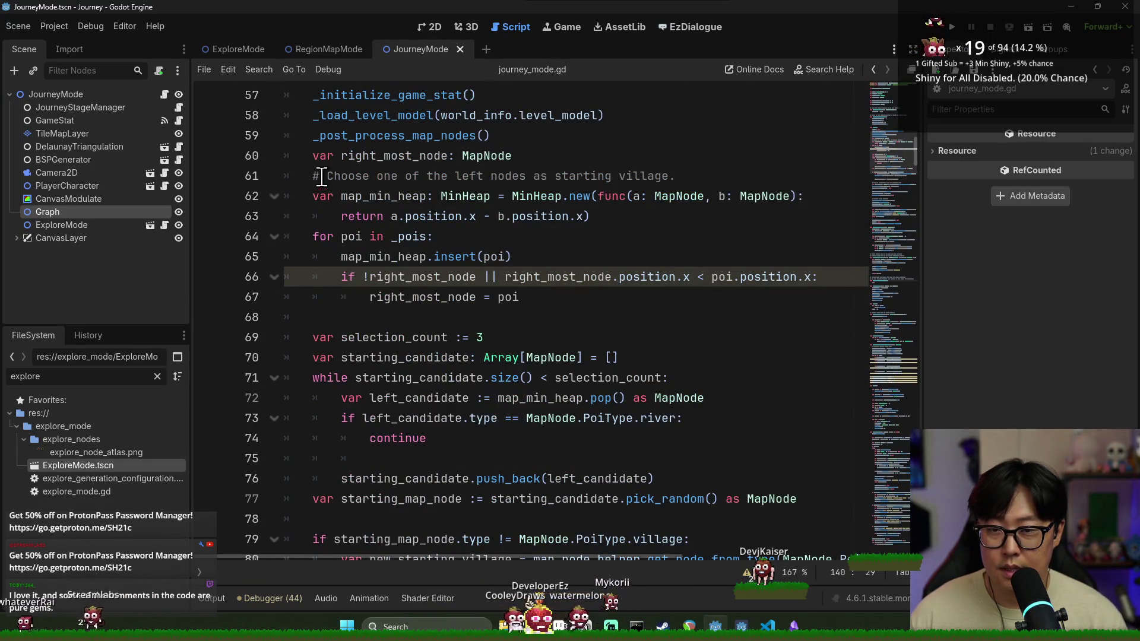
left_click(316, 157)
scroll(402, 272, "down", 3)
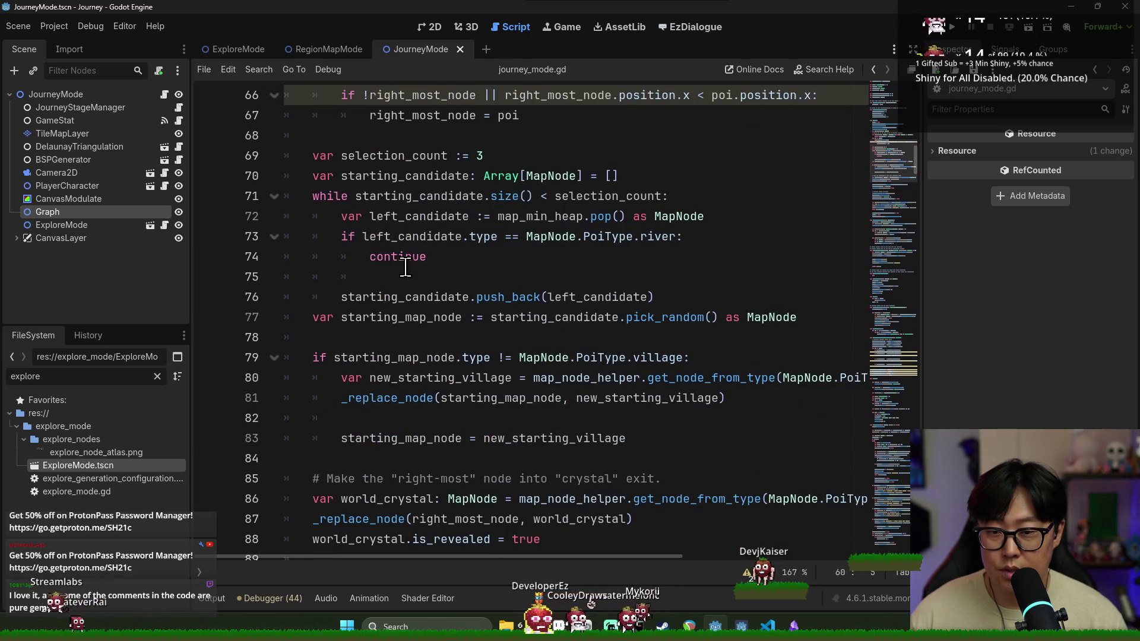
scroll(440, 282, "up", 2)
scroll(455, 294, "down", 5)
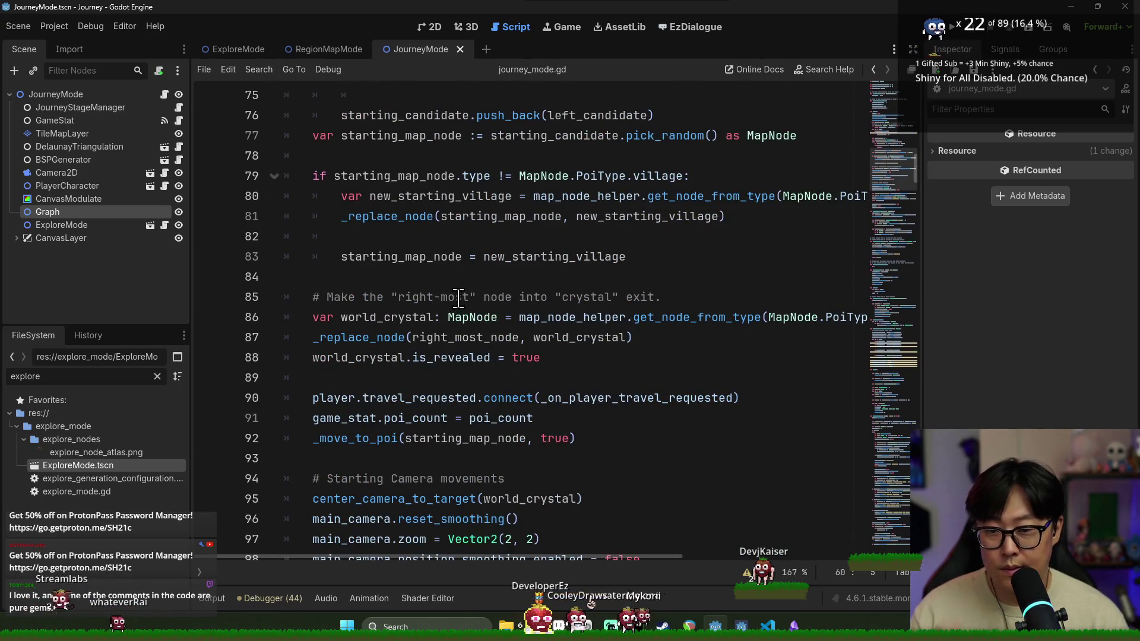
scroll(458, 295, "down", 8)
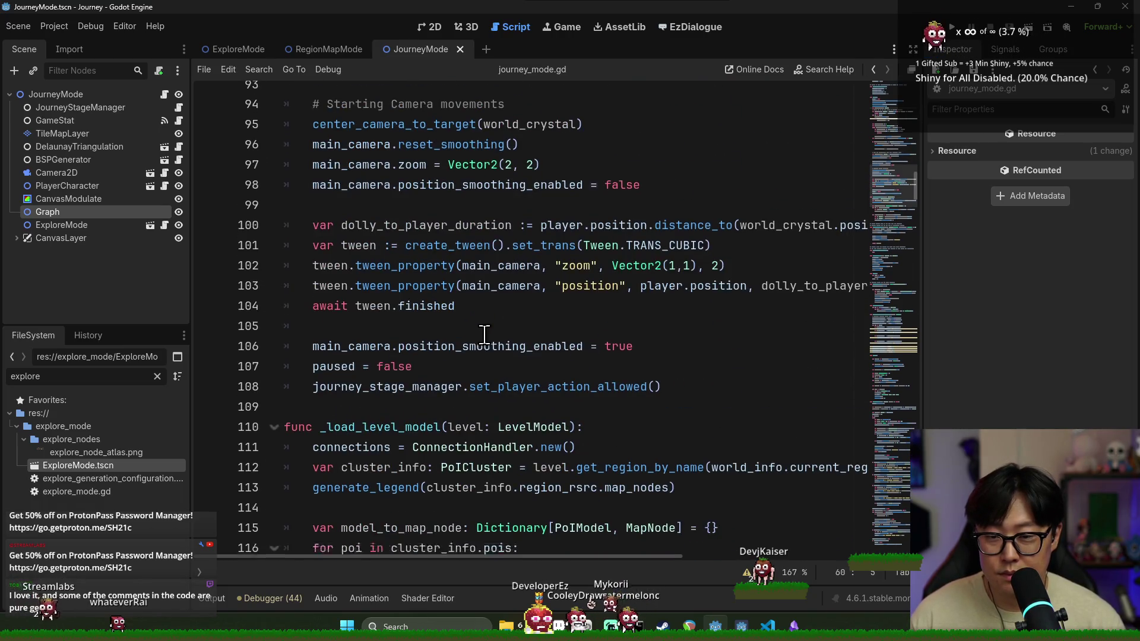
scroll(481, 337, "up", 2)
scroll(469, 338, "up", 2)
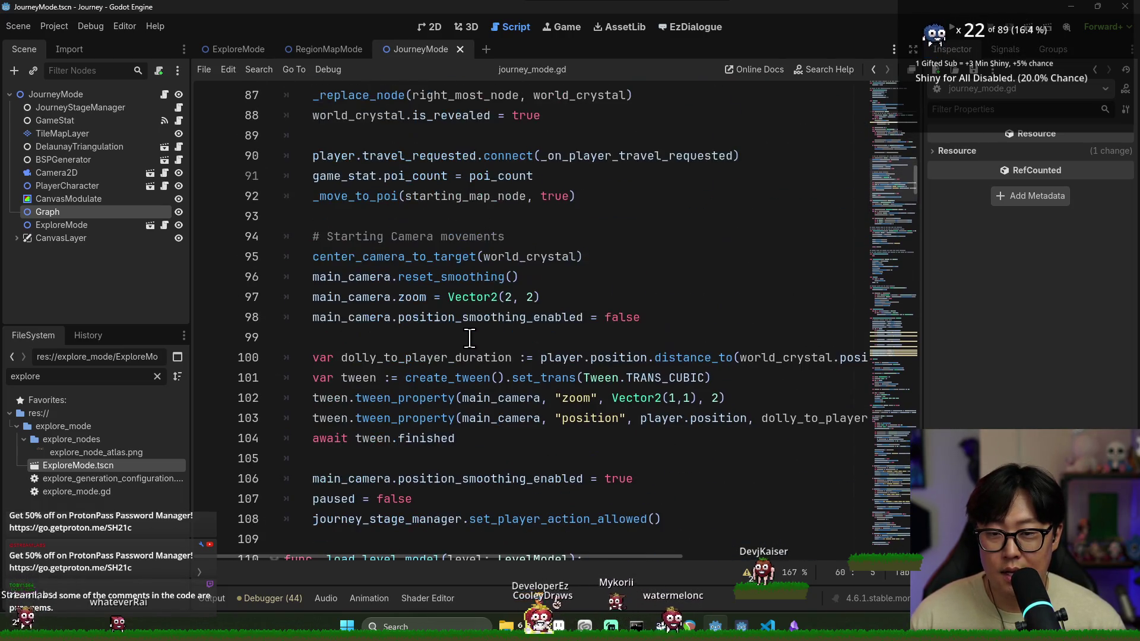
Step: Pad the Starting Camera movements comment with ########### on both sides
left_click(329, 236)
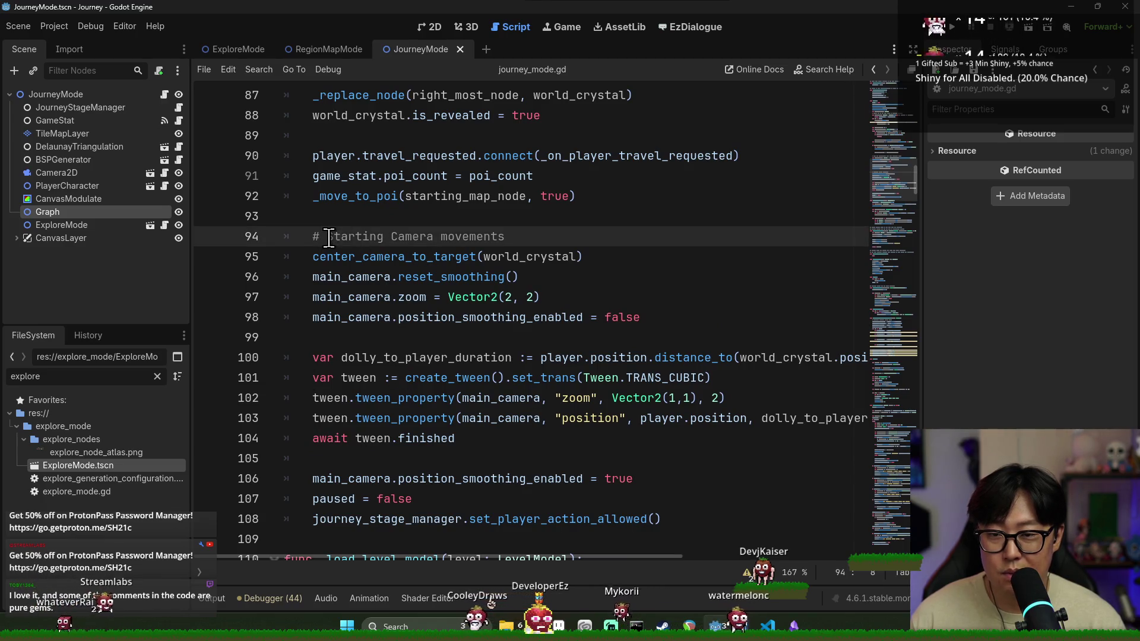
type("###########")
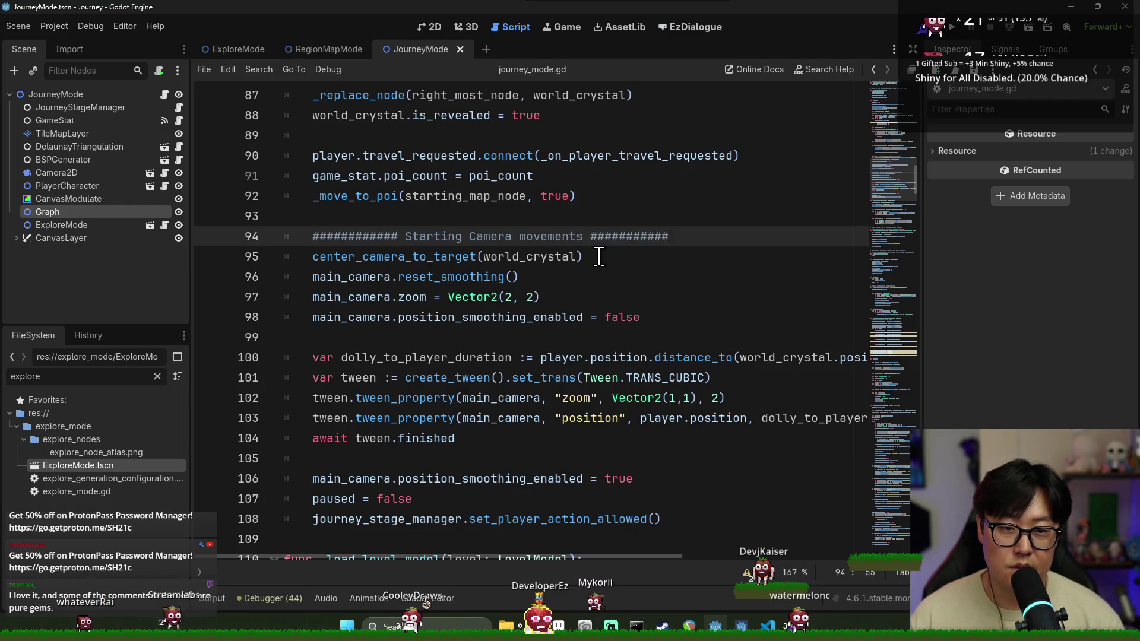
scroll(599, 257, "up", 3)
left_click(377, 334)
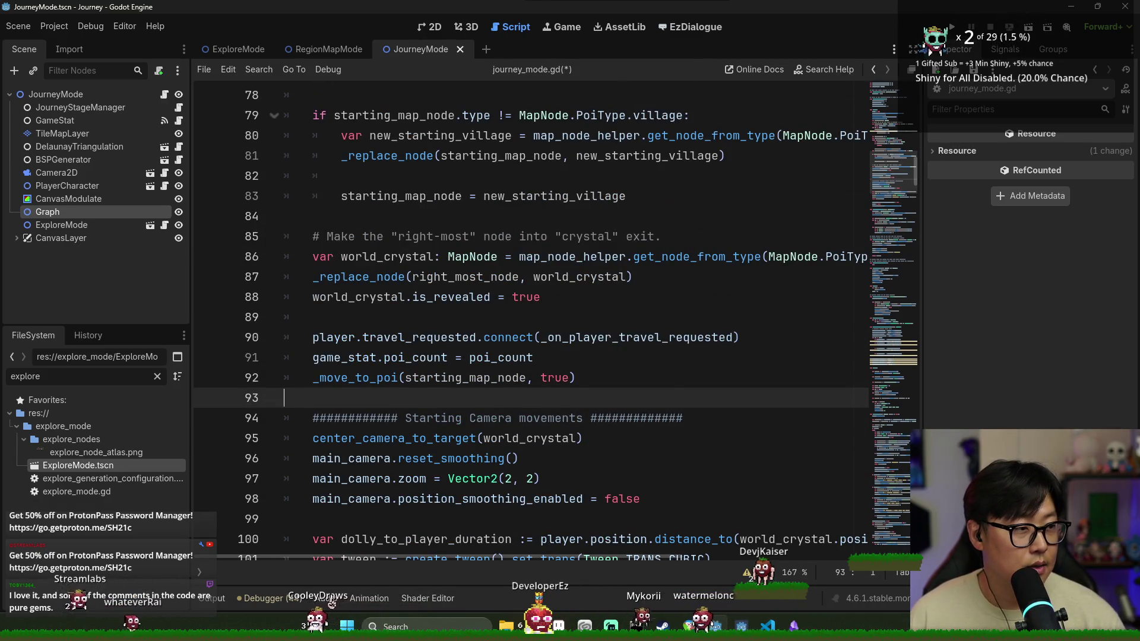
Step: Select the start-node and crystal selection code on lines 60–88 of start()
scroll(373, 278, "up", 5)
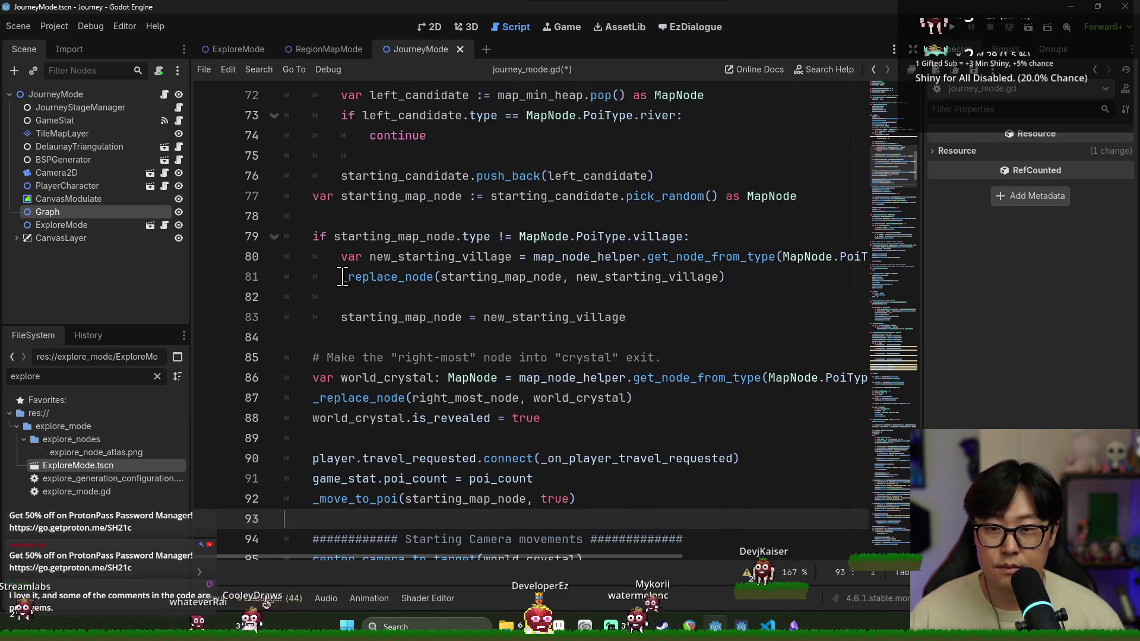
scroll(334, 159, "up", 3)
mouse_move(313, 216)
left_mouse_down()
mouse_move(394, 438)
mouse_move(409, 392)
mouse_move(464, 392)
left_mouse_up()
scroll(409, 392, "down", 1)
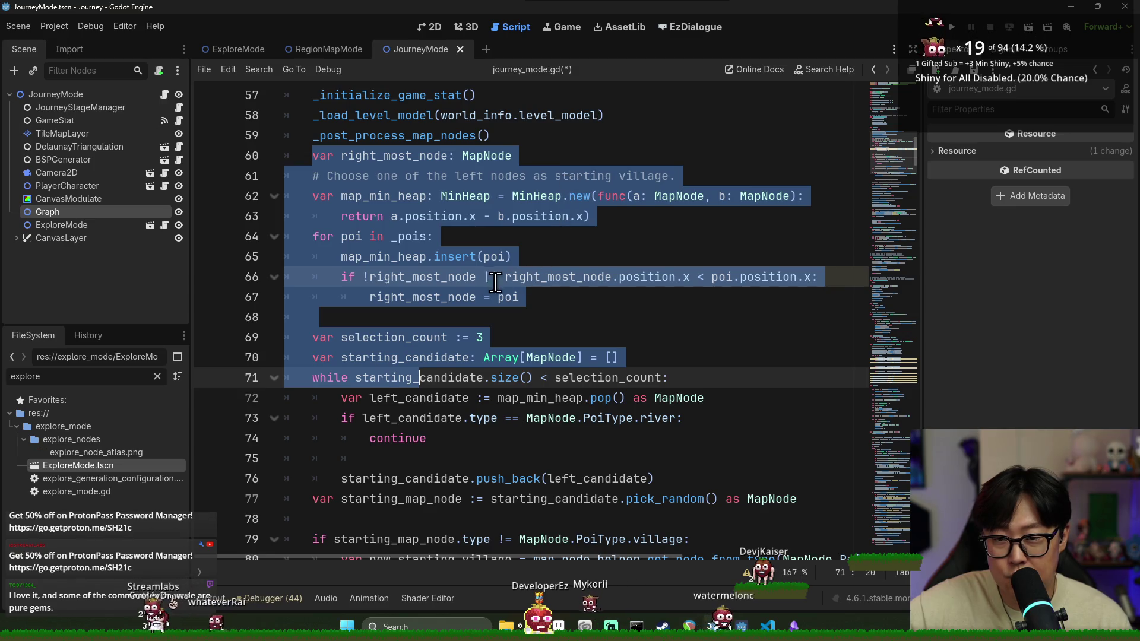
scroll(472, 285, "down", 1)
scroll(448, 325, "down", 1)
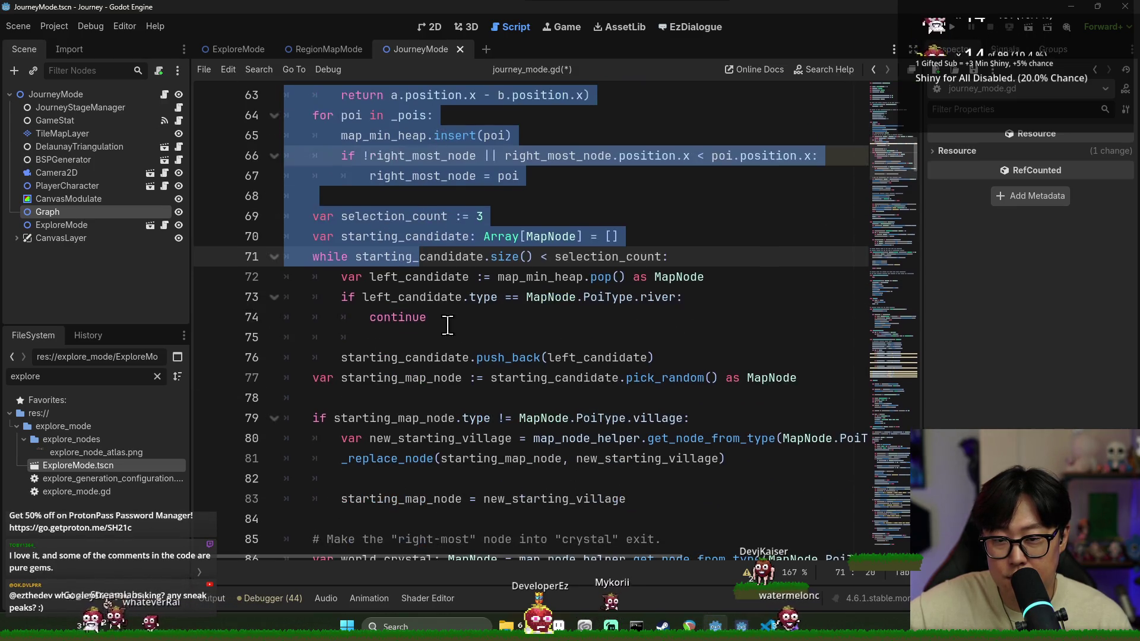
scroll(416, 384, "down", 3)
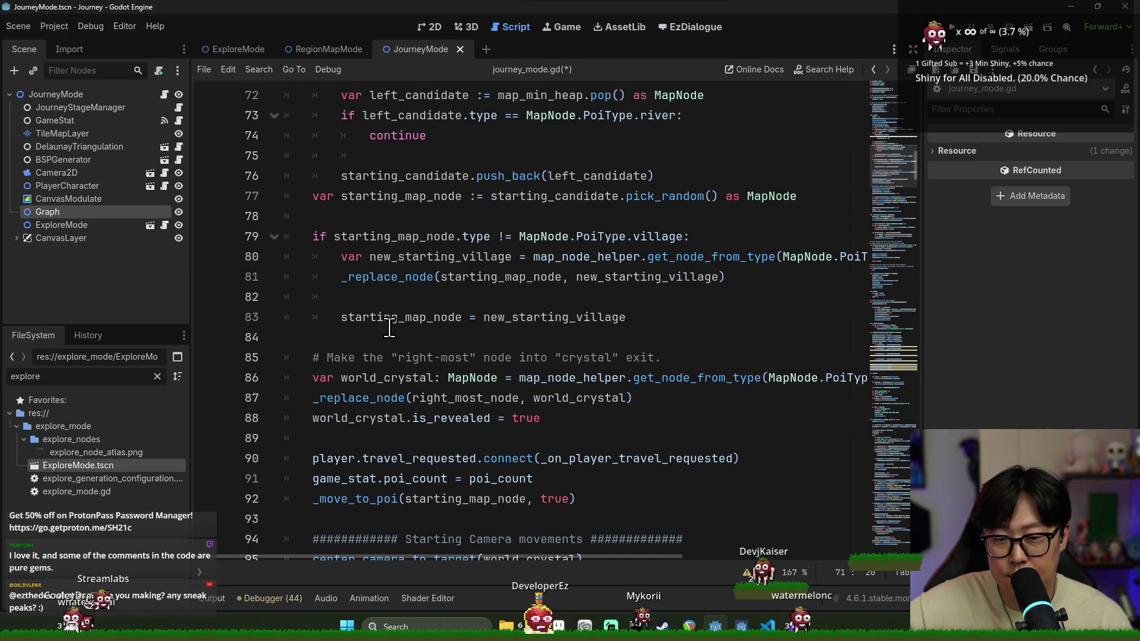
scroll(389, 327, "down", 1)
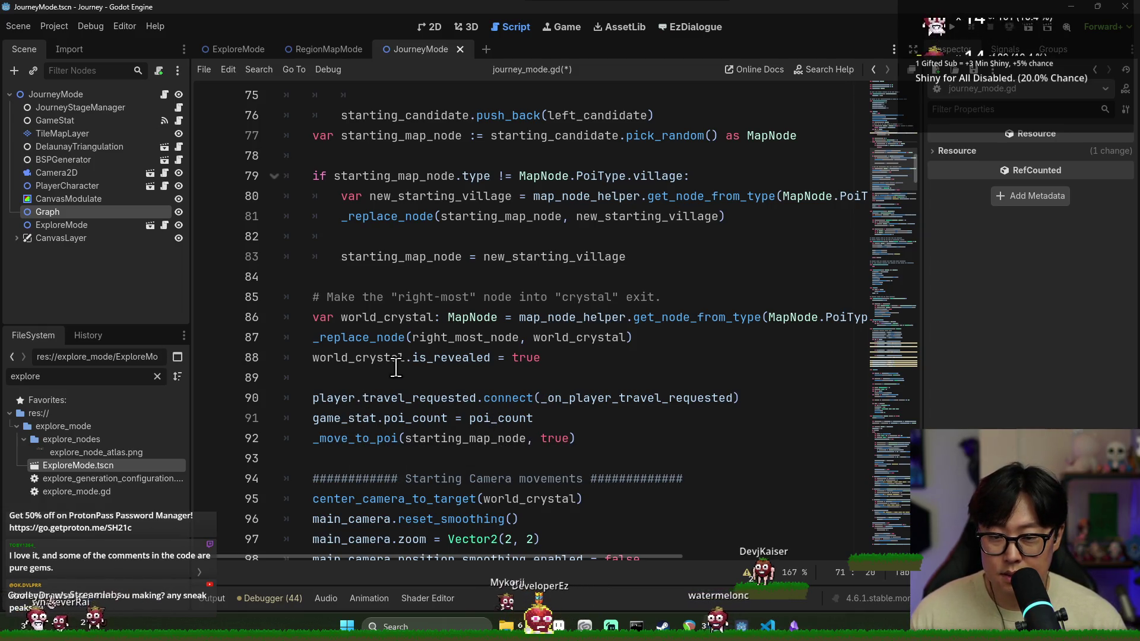
left_click(540, 357, "shift")
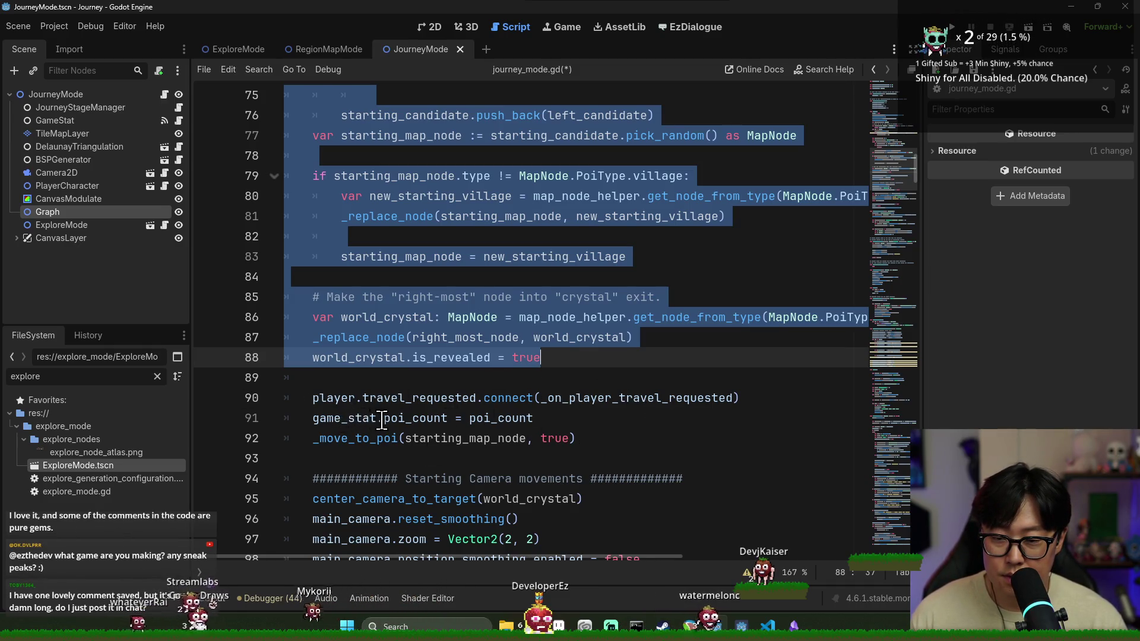
scroll(386, 404, "up", 4)
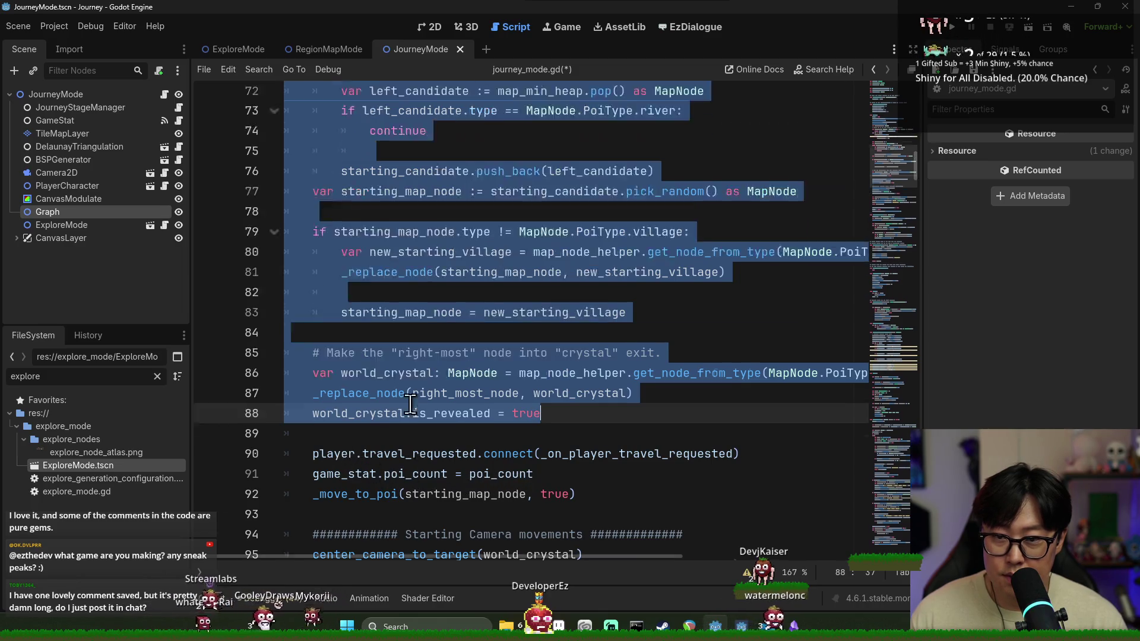
scroll(413, 403, "down", 4)
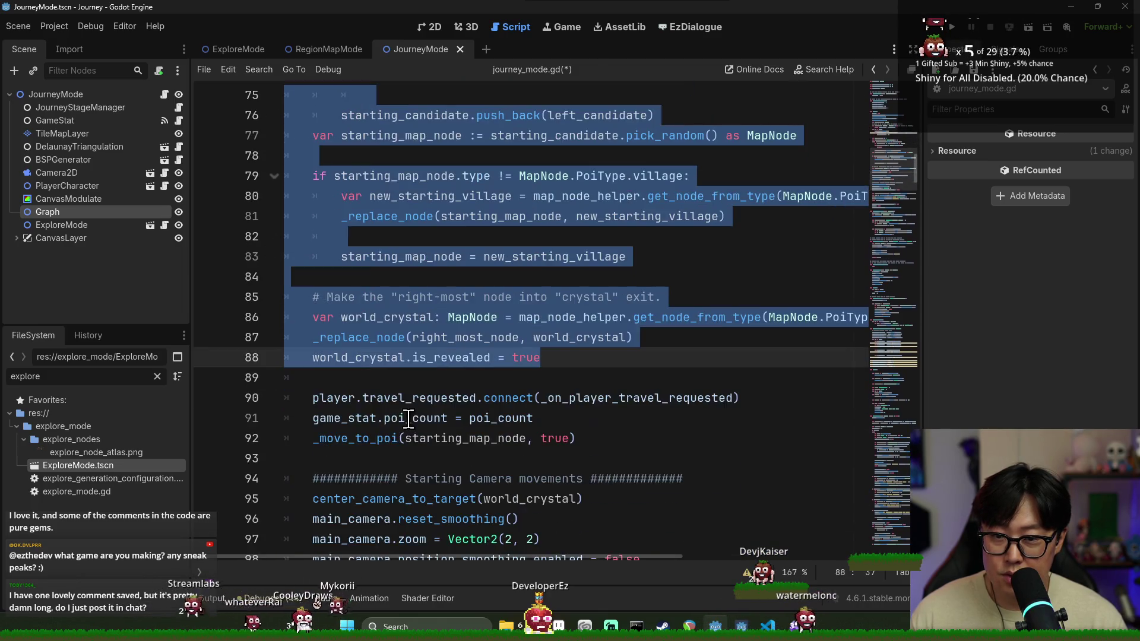
left_click(336, 399)
double_click(509, 438)
double_click(387, 438)
left_click(565, 358)
scroll(518, 375, "up", 5)
scroll(518, 375, "up", 3)
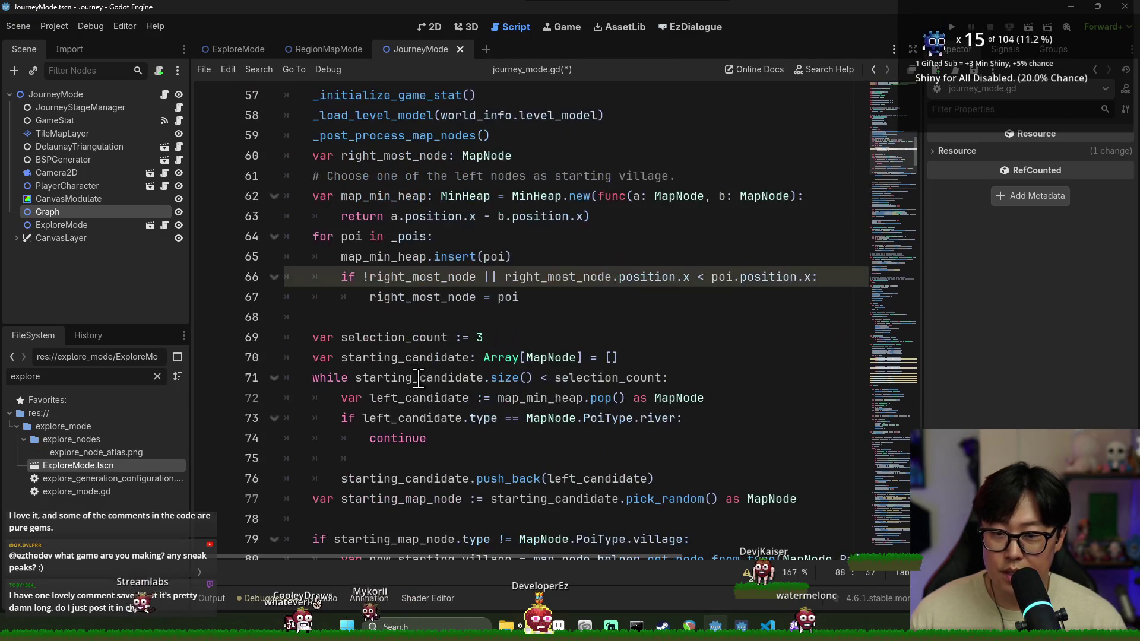
Step: Remove lines 60–88 from start() and save the script
left_click(311, 276, "shift")
key("BackSpace")
key("ctrl+s")
scroll(363, 230, "down", 1)
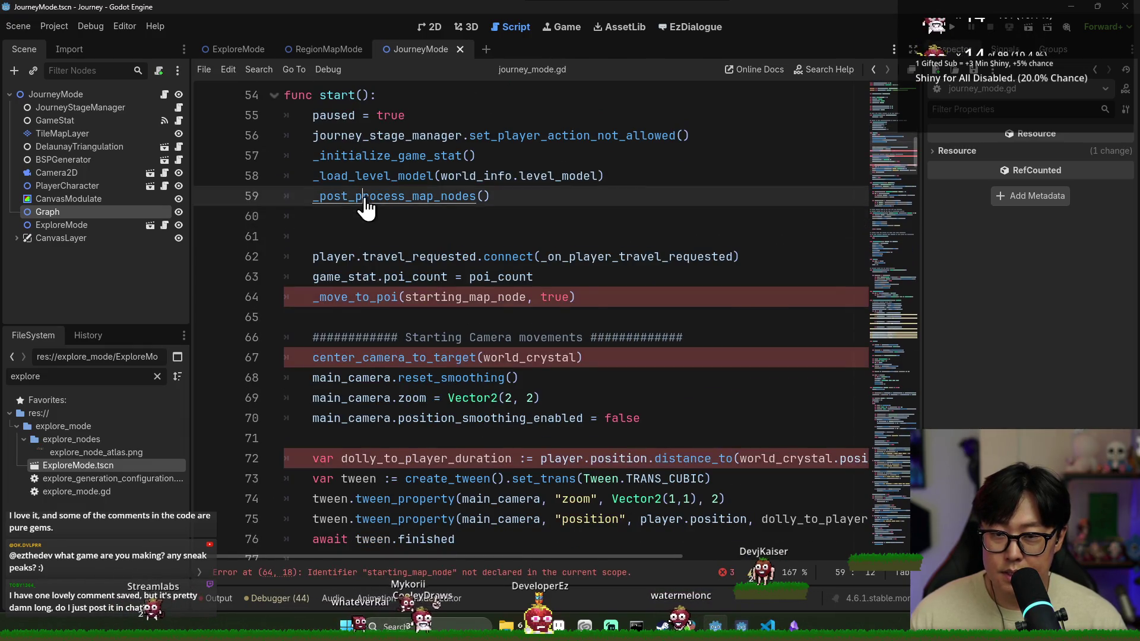
Step: Replace pass in _post_process_map_nodes() with the start-node selection code and save
left_click(364, 197, "ctrl")
double_click(326, 337)
key("ctrl+v")
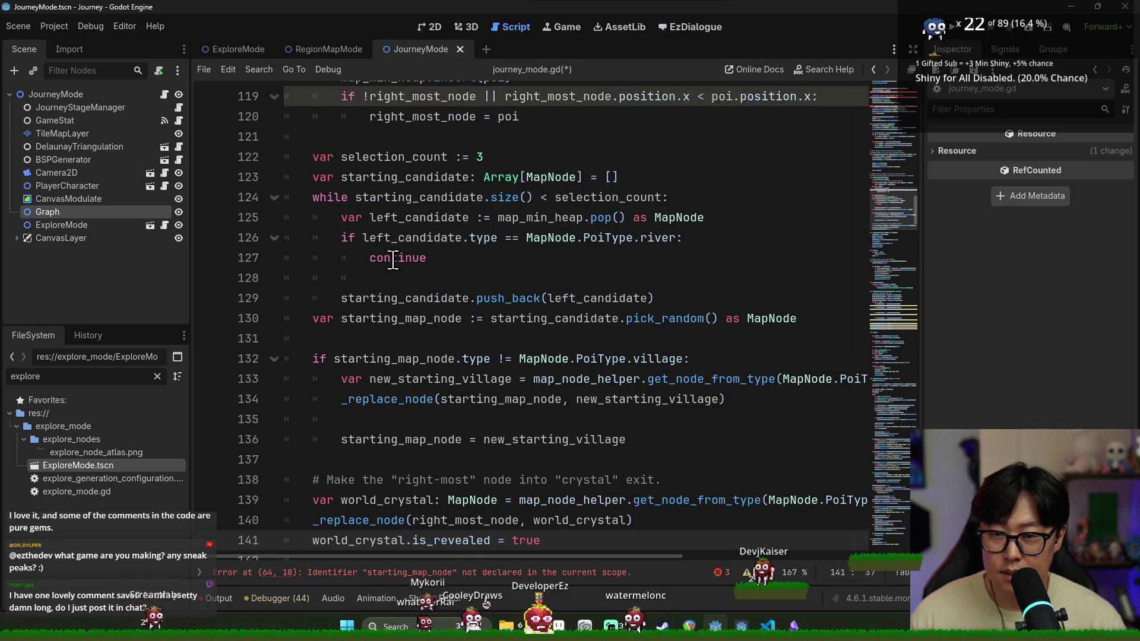
scroll(380, 333, "up", 4)
key("ctrl+s")
Step: Check the right_most_node uses, then delete the extra blank line in start()
double_click(423, 338)
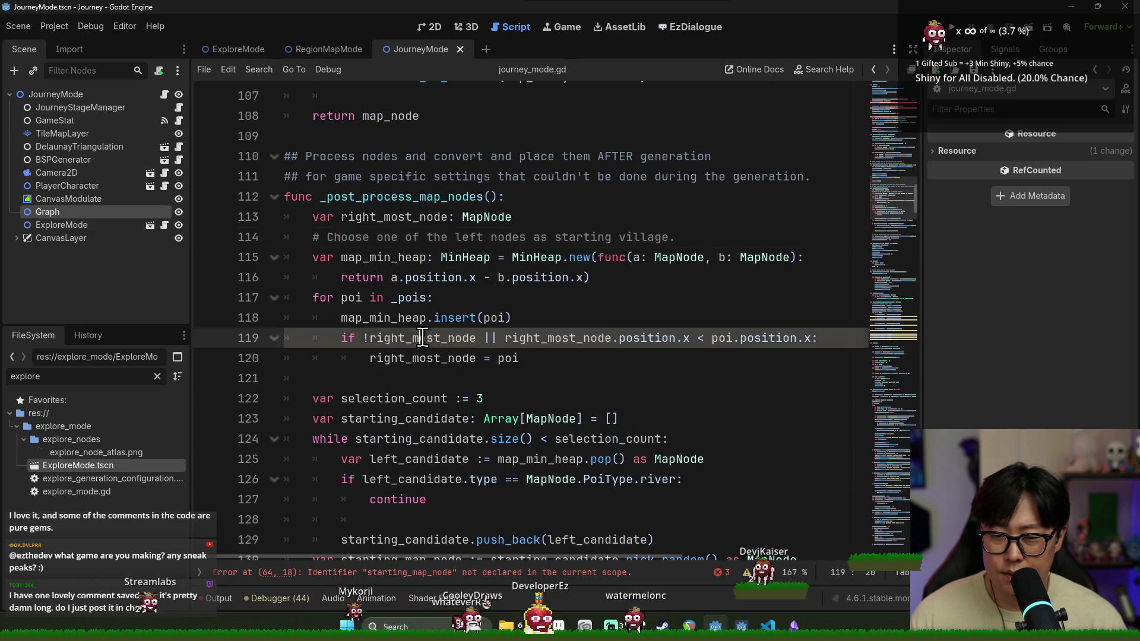
left_click(498, 378)
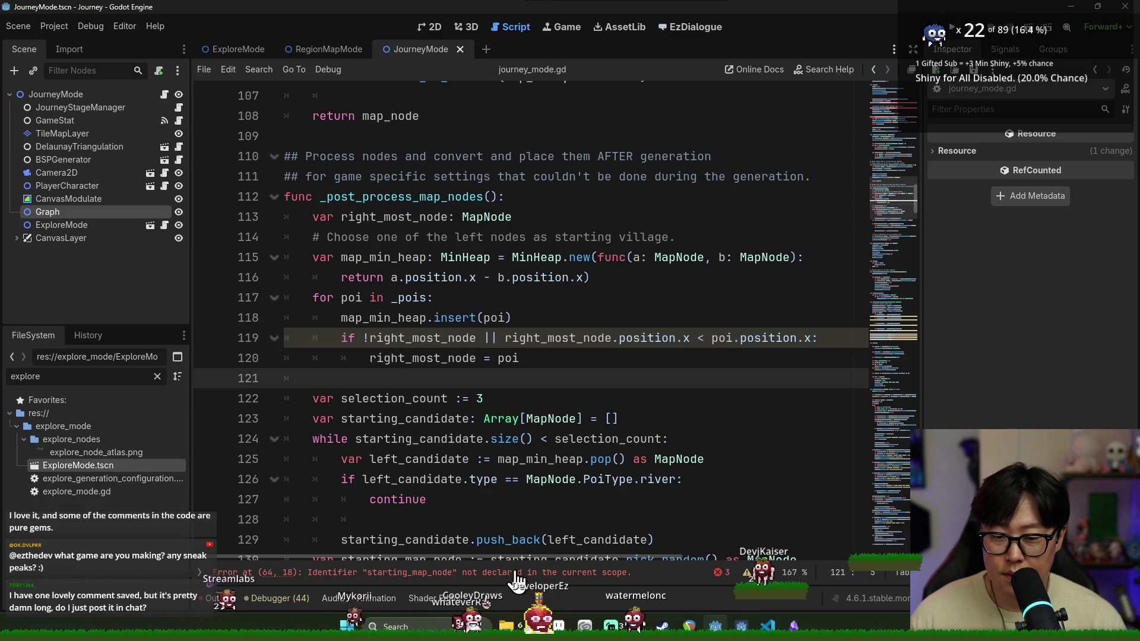
double_click(525, 339)
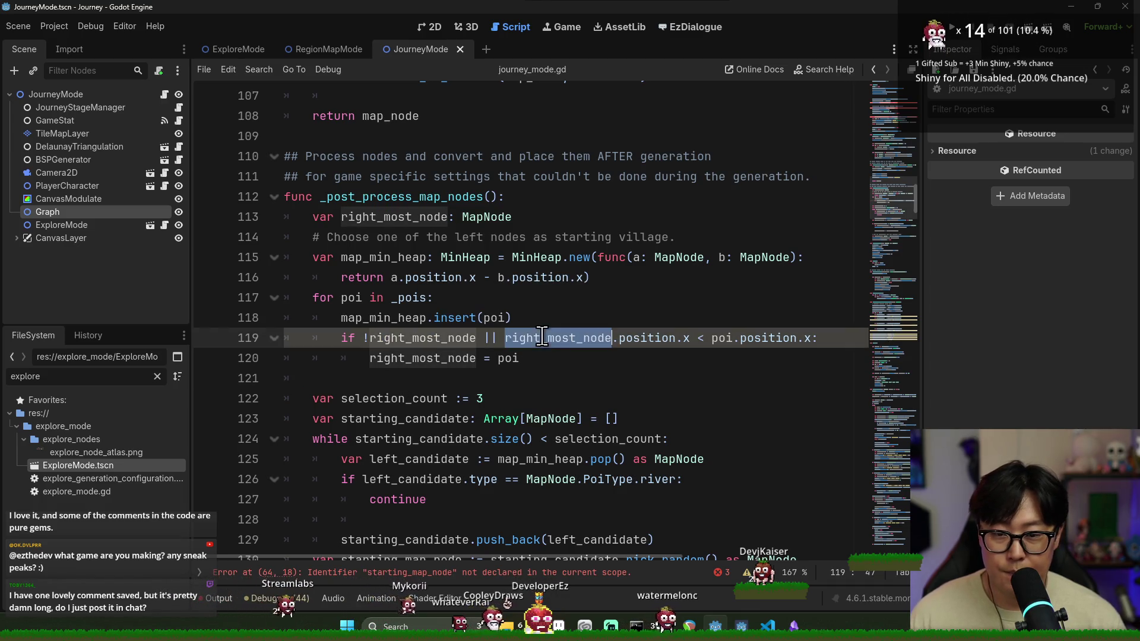
left_click(481, 573)
scroll(419, 333, "down", 3)
scroll(416, 342, "up", 3)
left_click(426, 257)
key("BackSpace")
key("BackSpace")
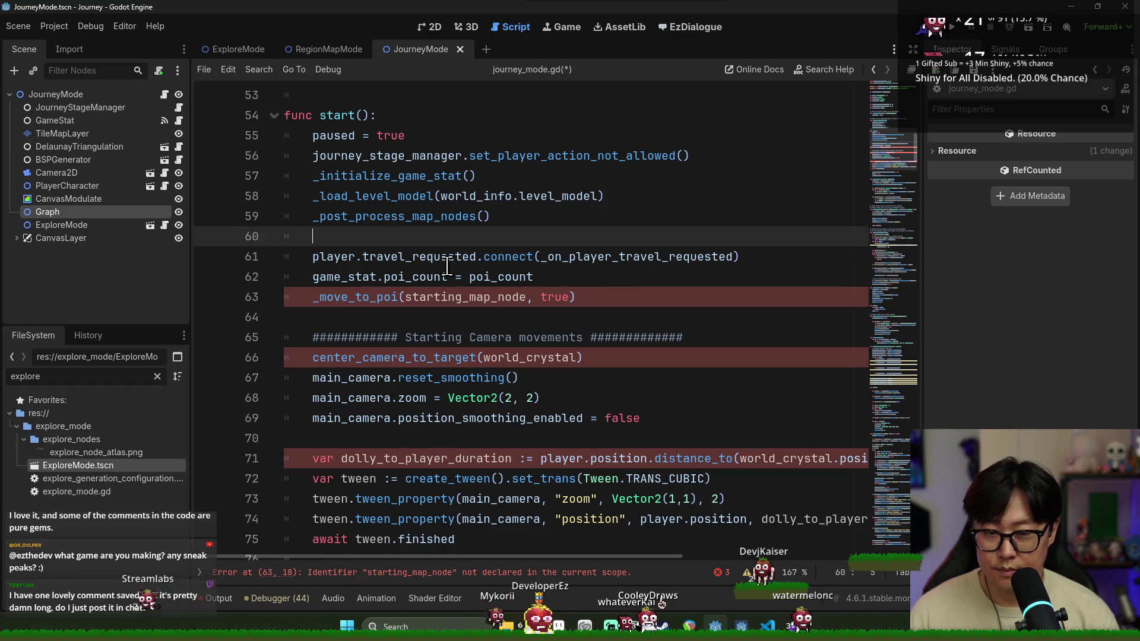
Step: Add a '## Setup Player' comment above the player.travel_requested lines and save the script
key("Return")
key("Return")
type("##")
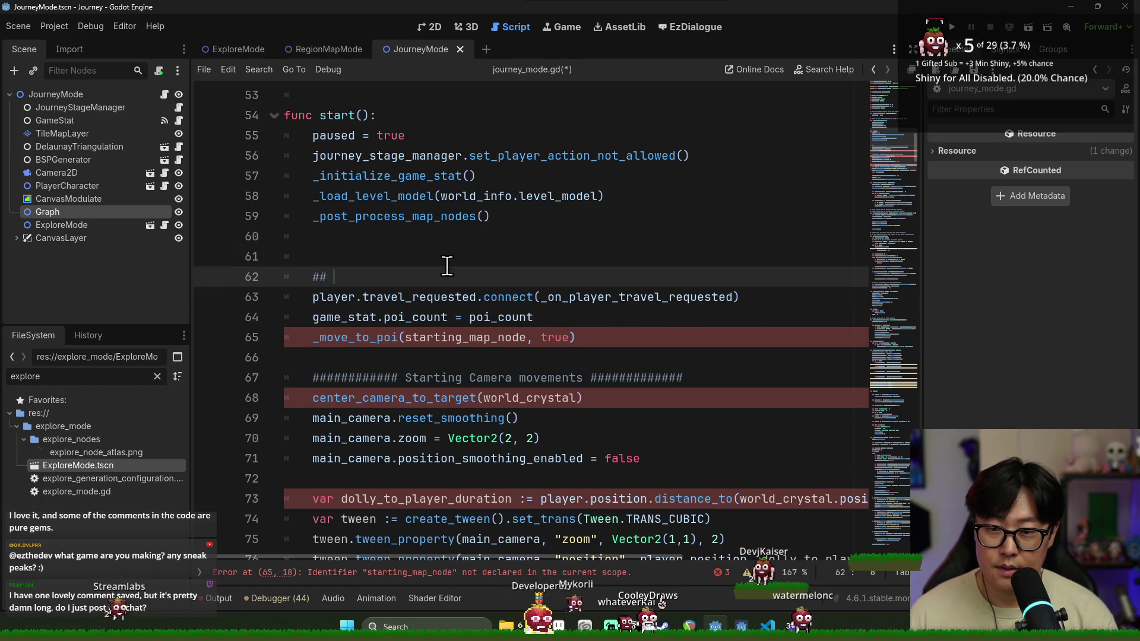
key("BackSpace")
type("up Player")
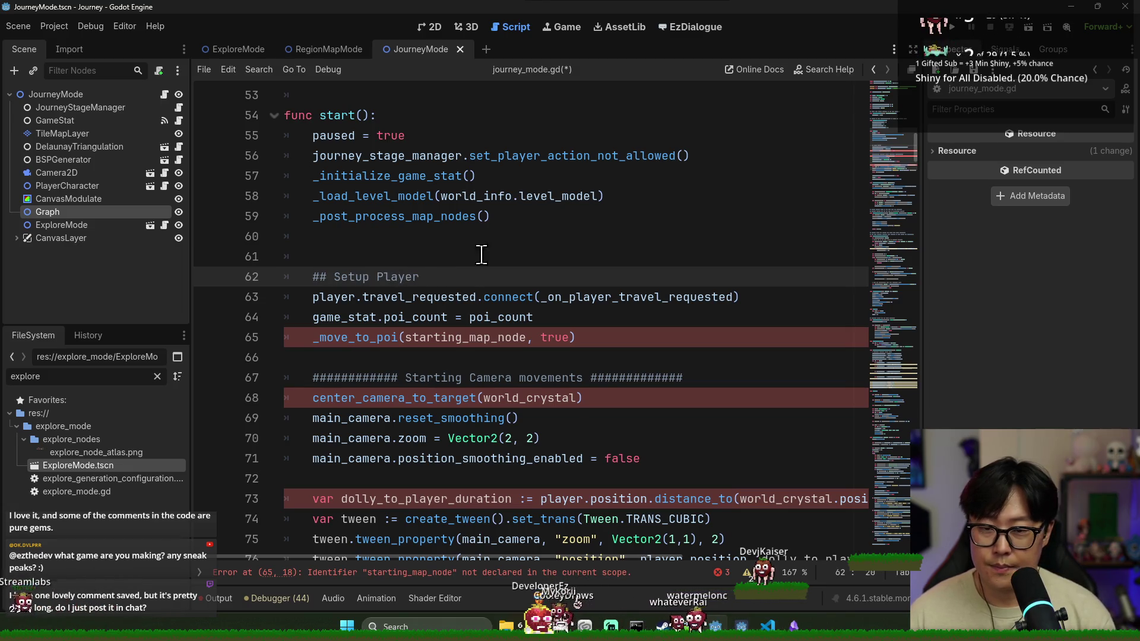
left_click(416, 358)
key("ctrl+s")
Step: Turn the comment into a plain '# Setup Player' and delete the extra blank line above it
left_click(337, 277)
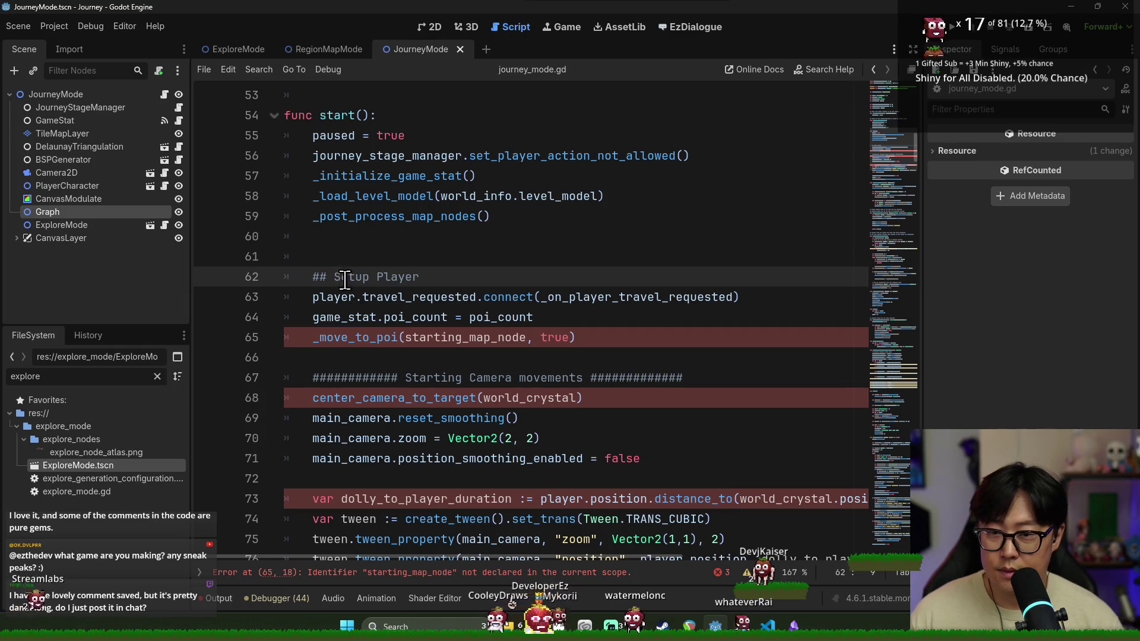
left_click(326, 276)
key("BackSpace")
key("Up")
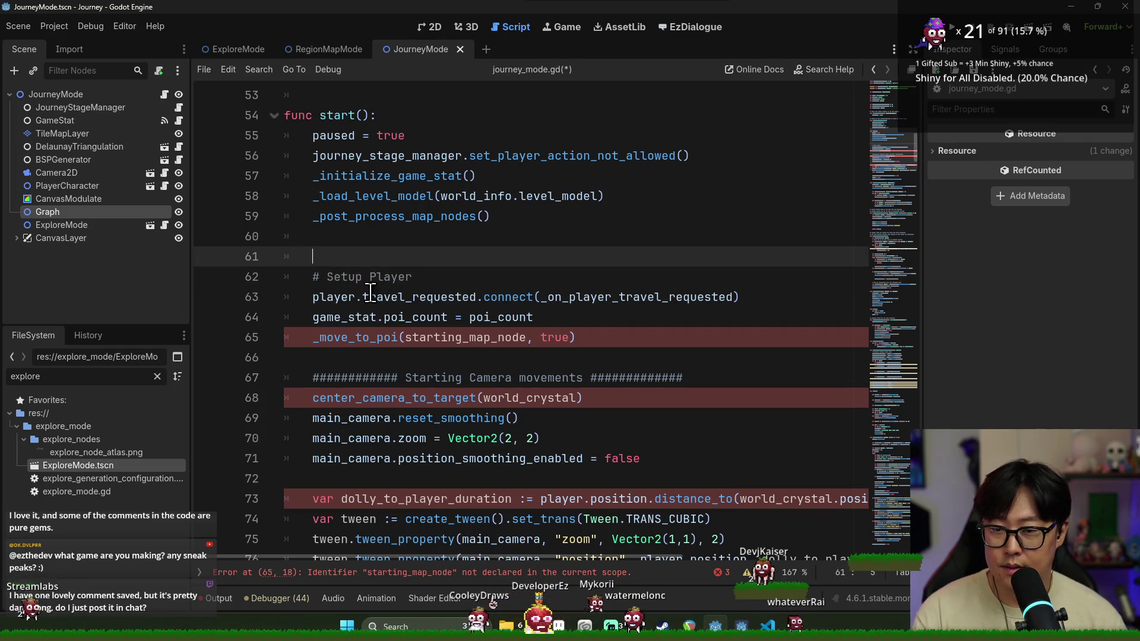
key("BackSpace")
key("BackSpace")
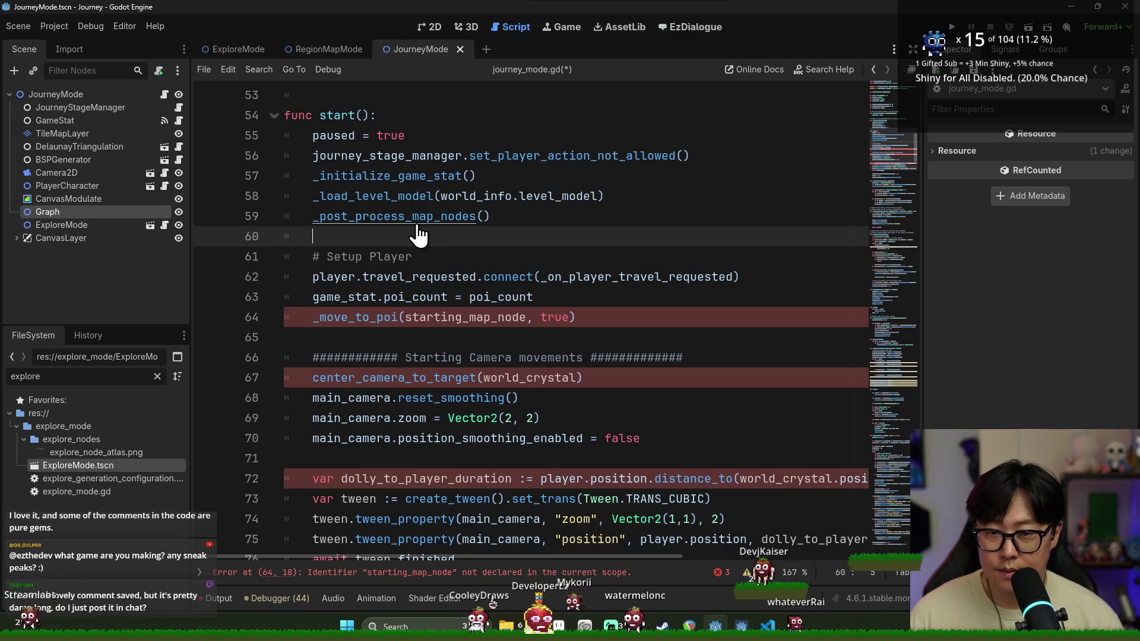
Step: Select the Setup Player comment together with its two player setup lines
left_click(463, 319)
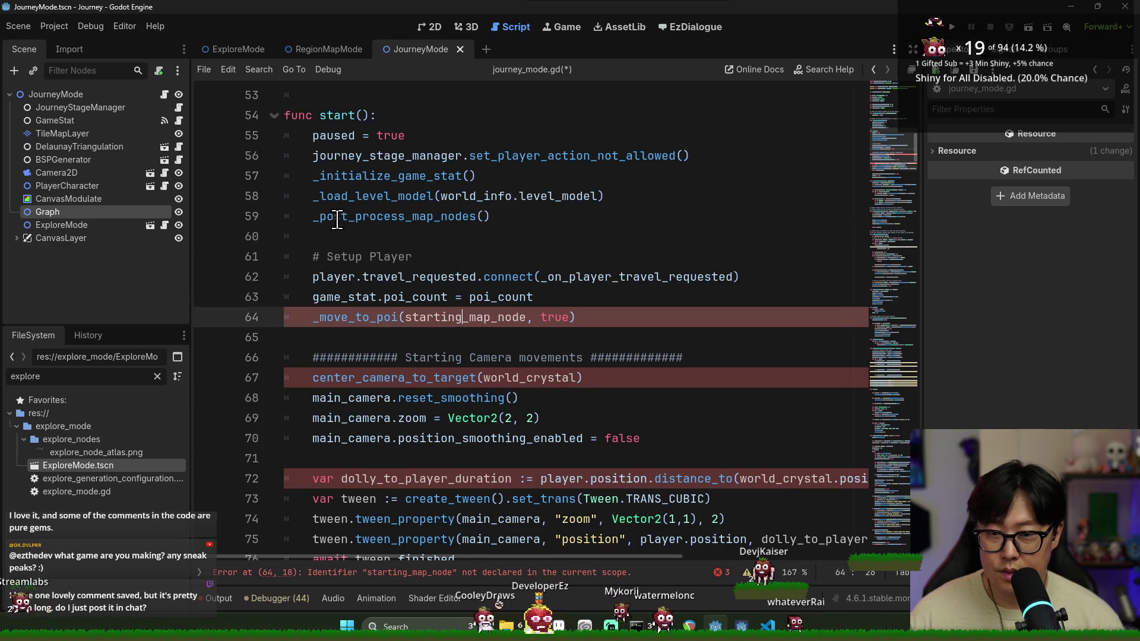
left_click(317, 217)
key("ctrl+shift+Right")
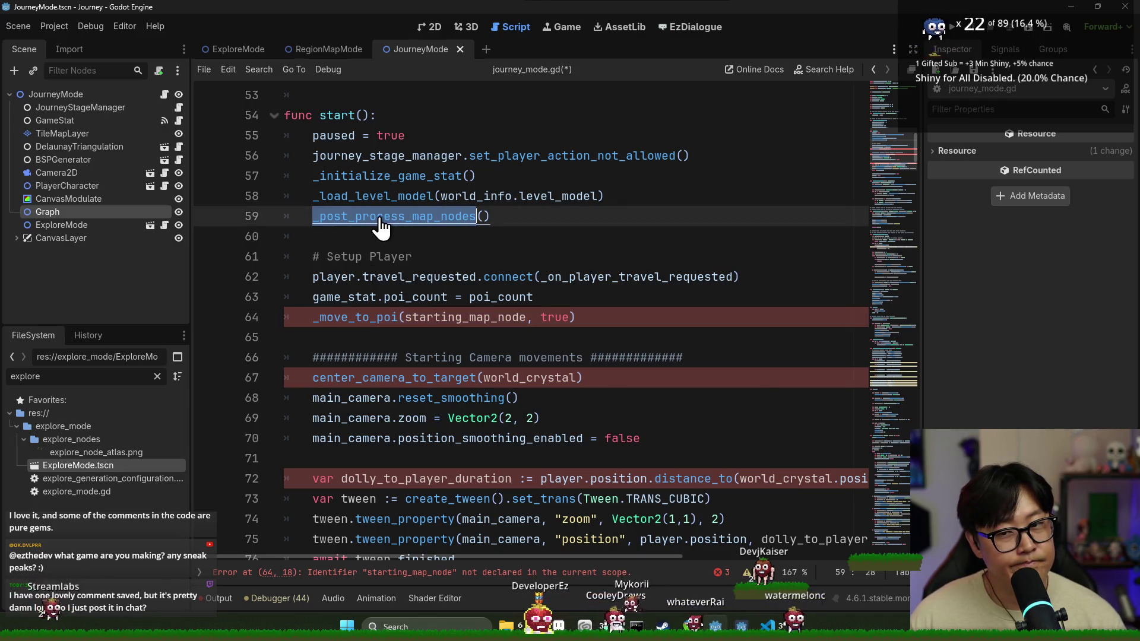
left_click(381, 222, "ctrl")
scroll(486, 359, "up", 15)
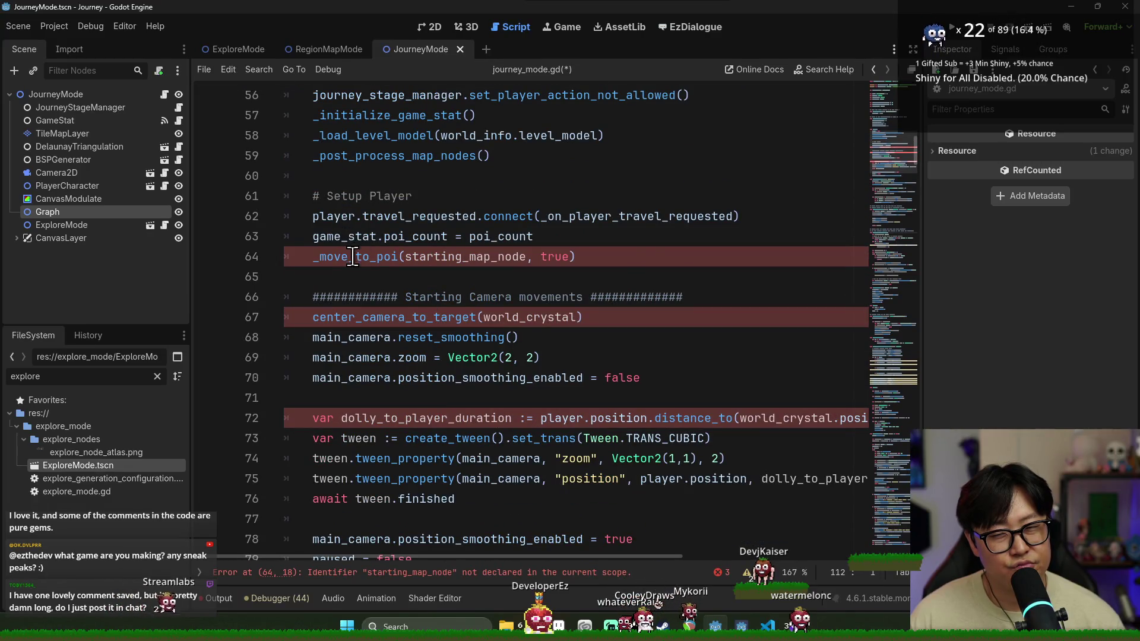
mouse_move(288, 197)
left_mouse_down()
mouse_move(736, 216)
mouse_move(600, 236)
left_mouse_up()
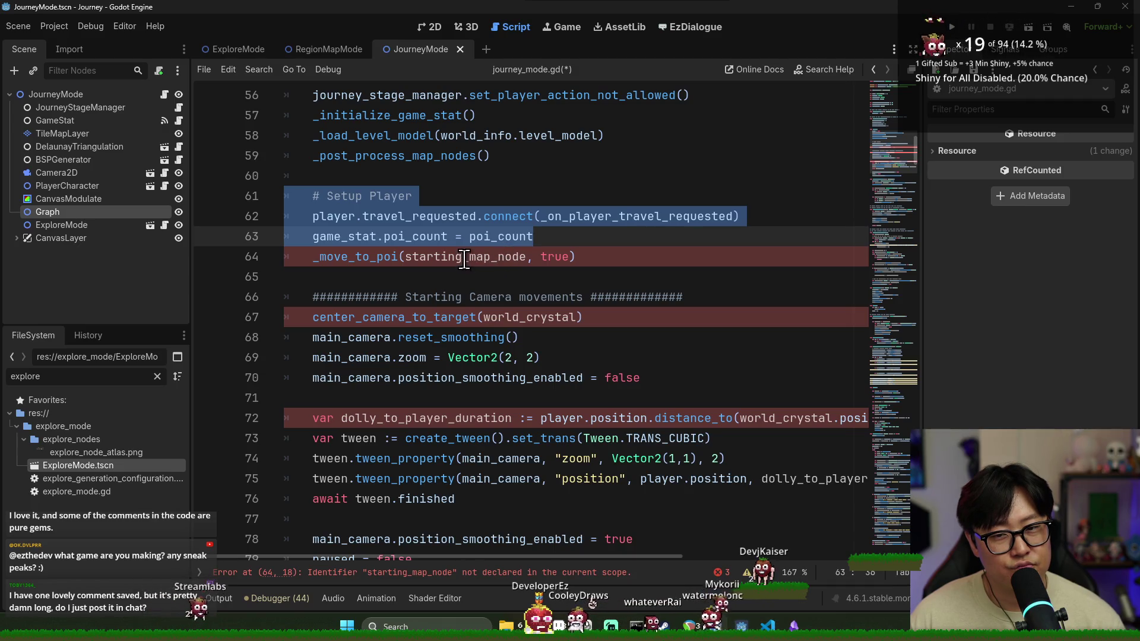
Step: Move the Setup Player block above the _post_process_map_nodes() call, separated by a blank line
key("ctrl+x")
left_click(636, 135)
key("Return")
key("Return")
key("ctrl+v")
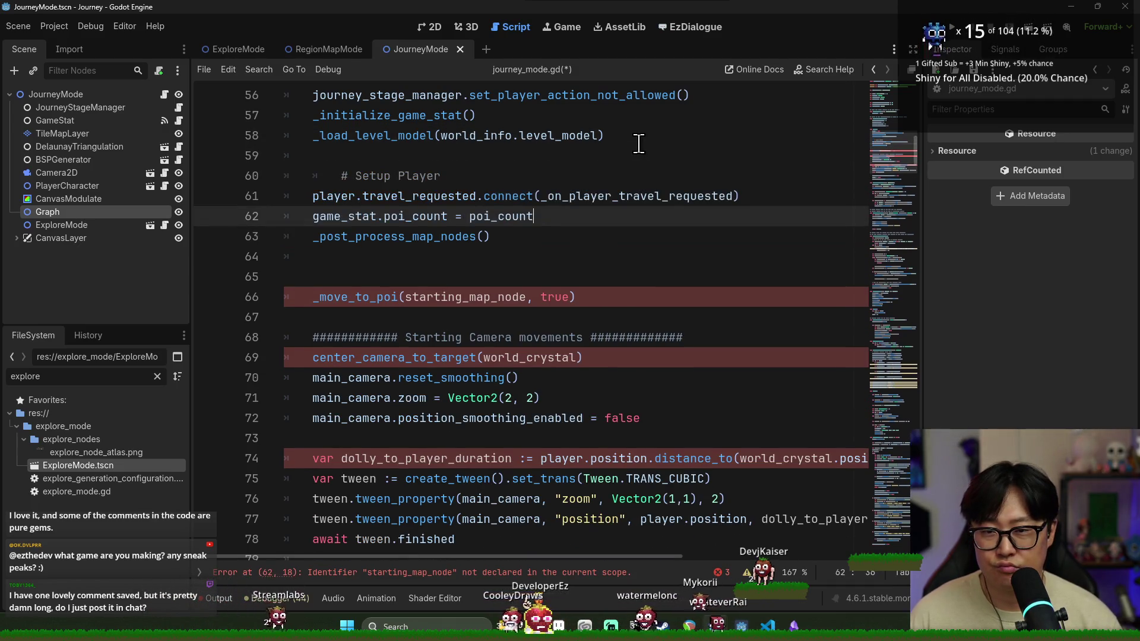
key("Up")
key("Up")
key("shift+Tab")
left_click(555, 216)
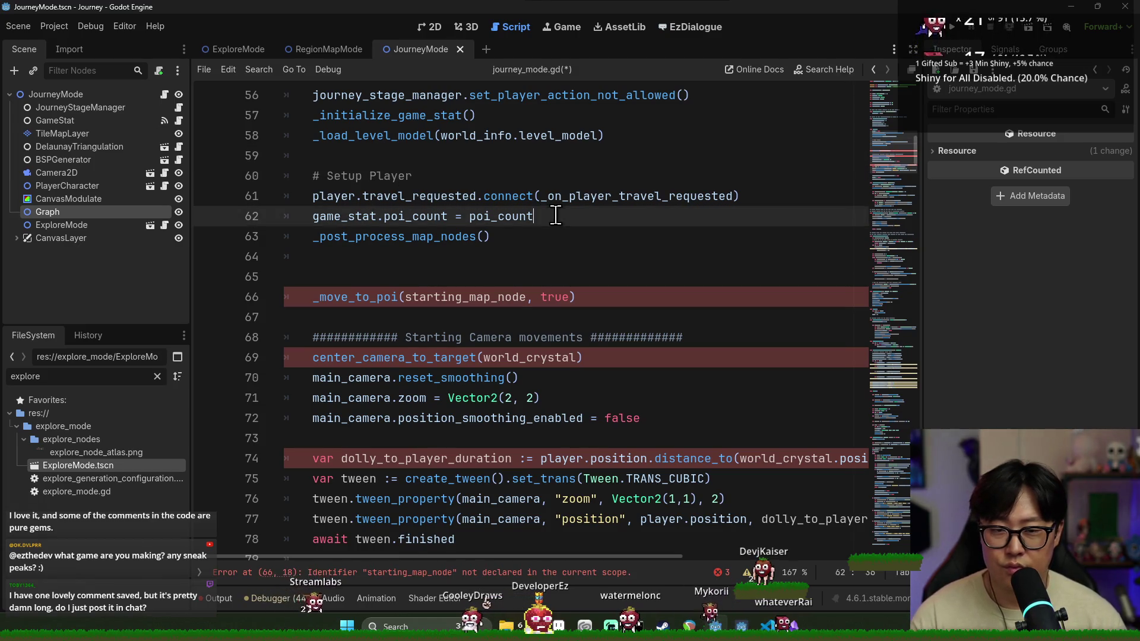
key("Return")
left_click(493, 257)
Step: Comment the call with '# Choose start and end nodes and place player there.'
double_click(330, 196)
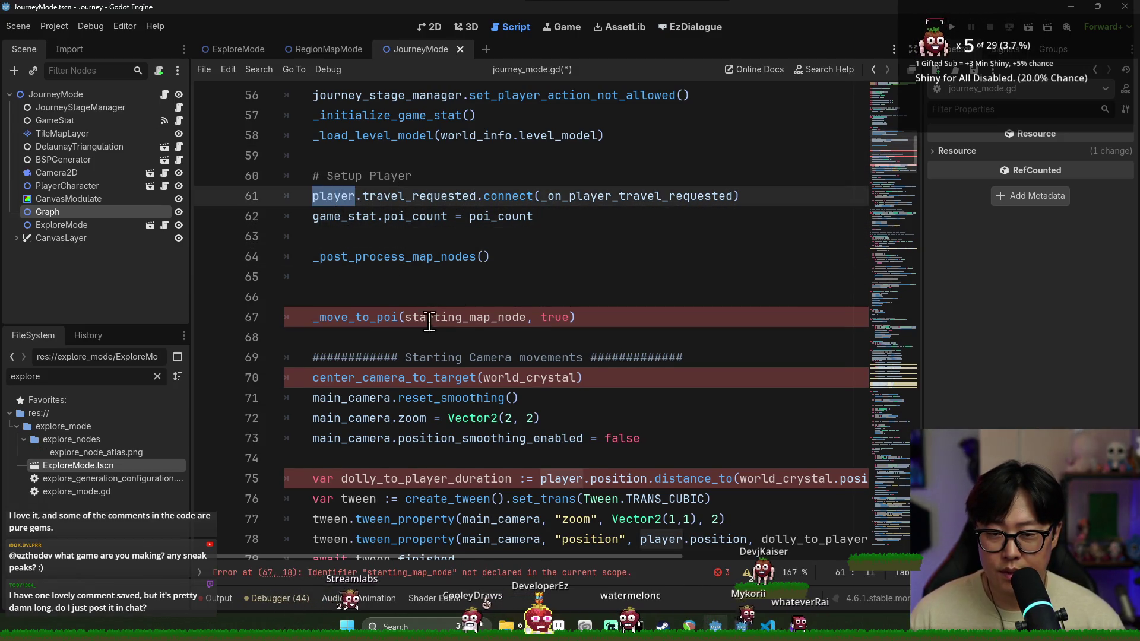
left_click(362, 236)
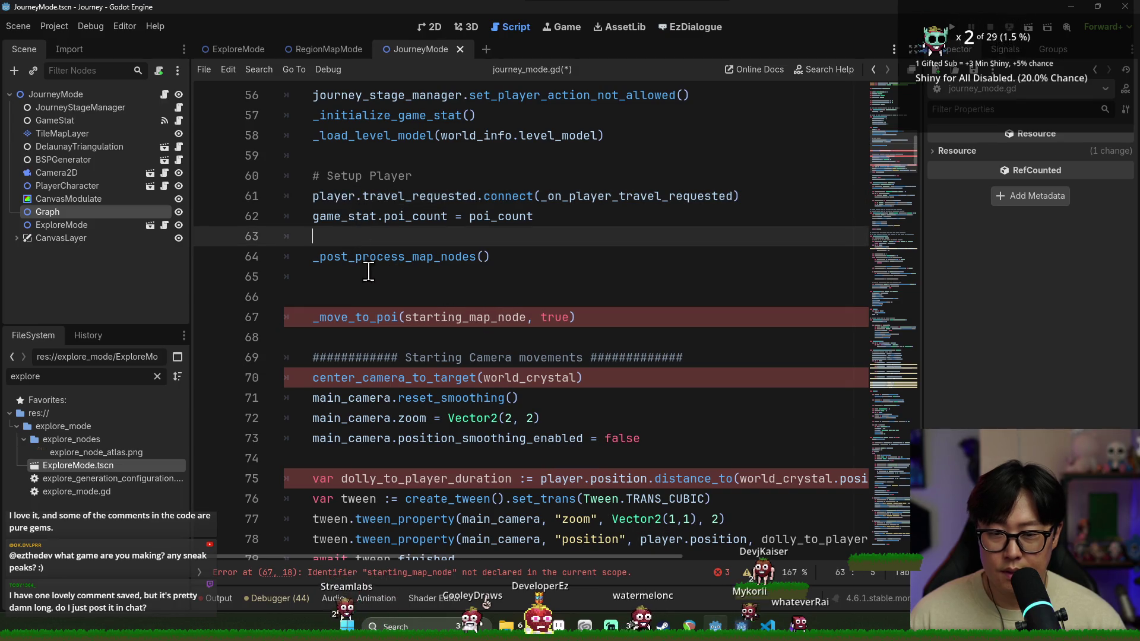
key("Return")
type("# C")
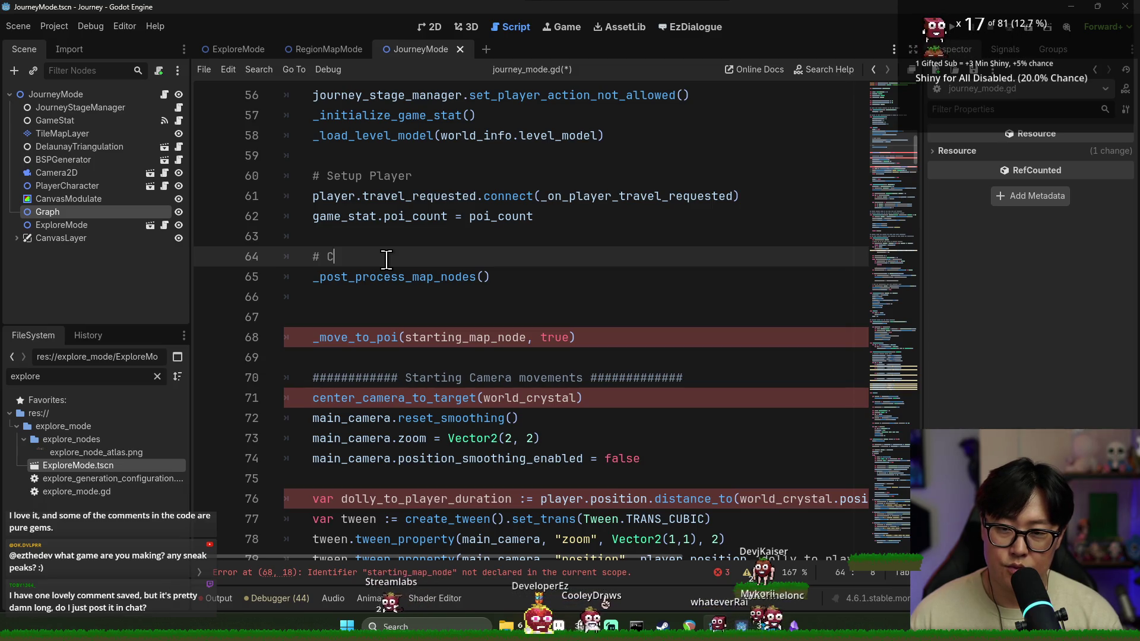
type("t and end nodes and")
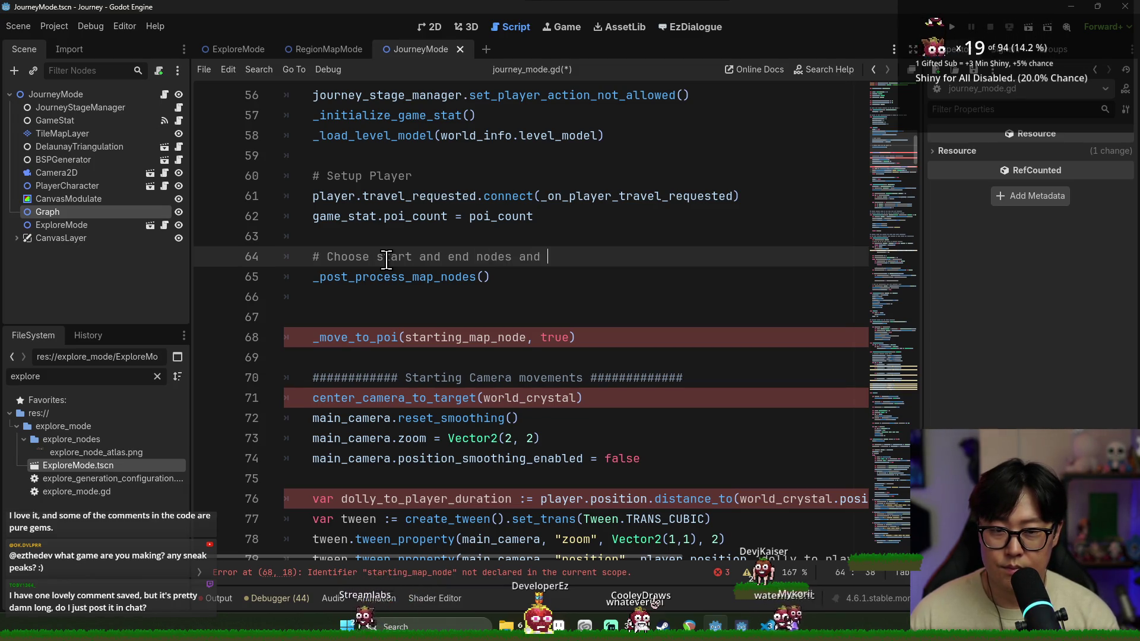
type("layer there.")
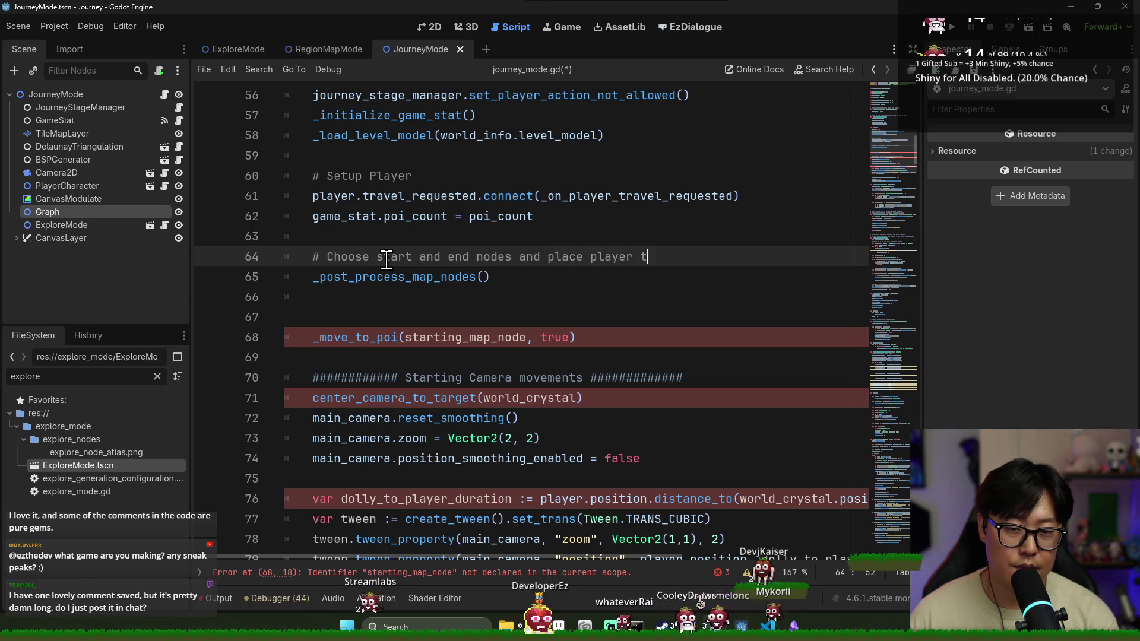
left_click(374, 338)
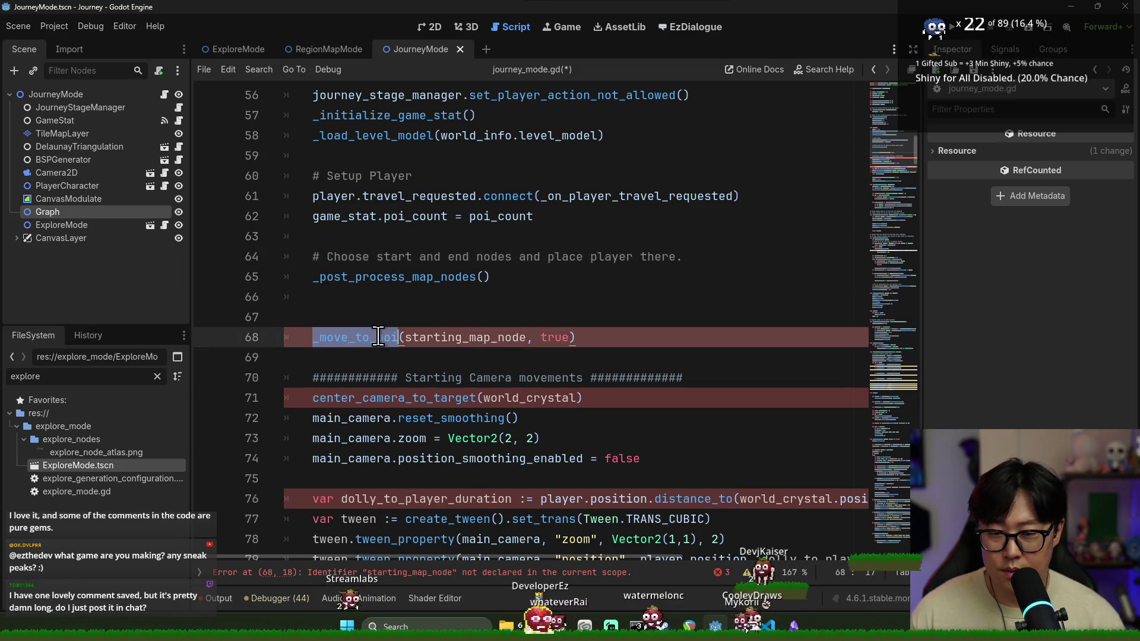
Step: Paste _move_to_poi(starting_map_node, true) at the end of _post_process_map_nodes() and save
left_click(383, 277, "ctrl")
scroll(404, 372, "down", 11)
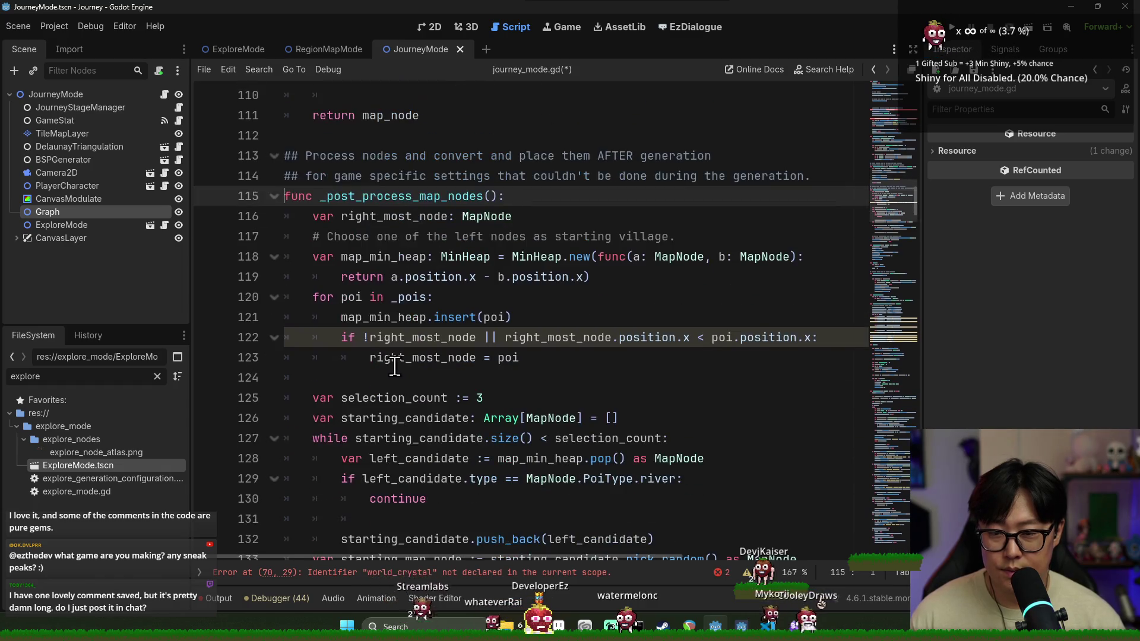
left_click(349, 251)
key("ctrl+v")
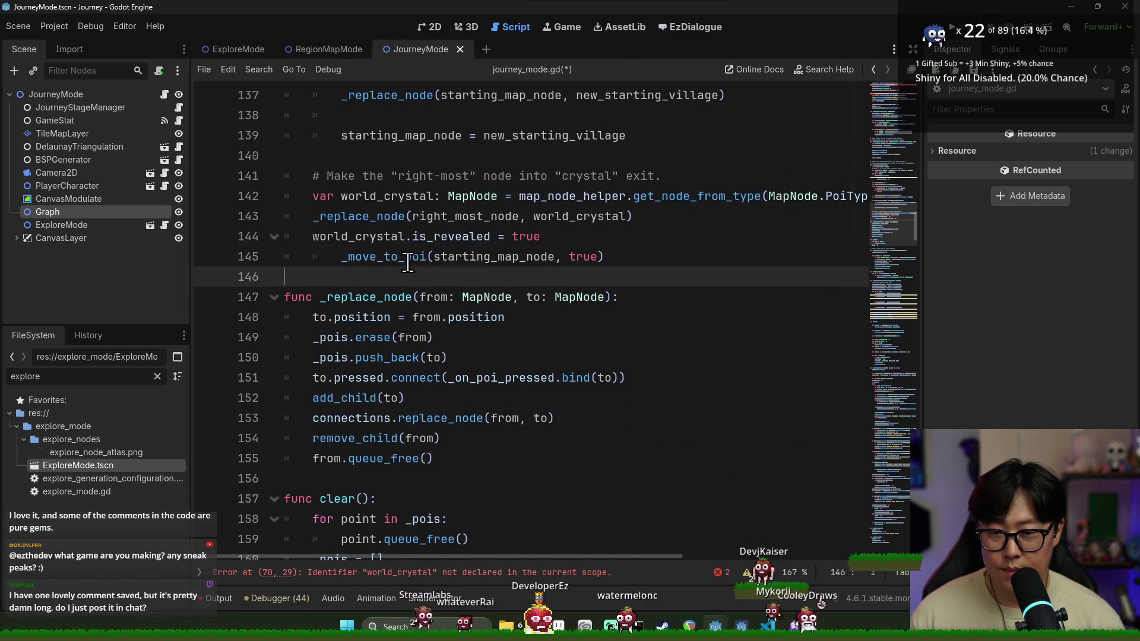
left_click(588, 236)
key("Return")
key("ctrl+s")
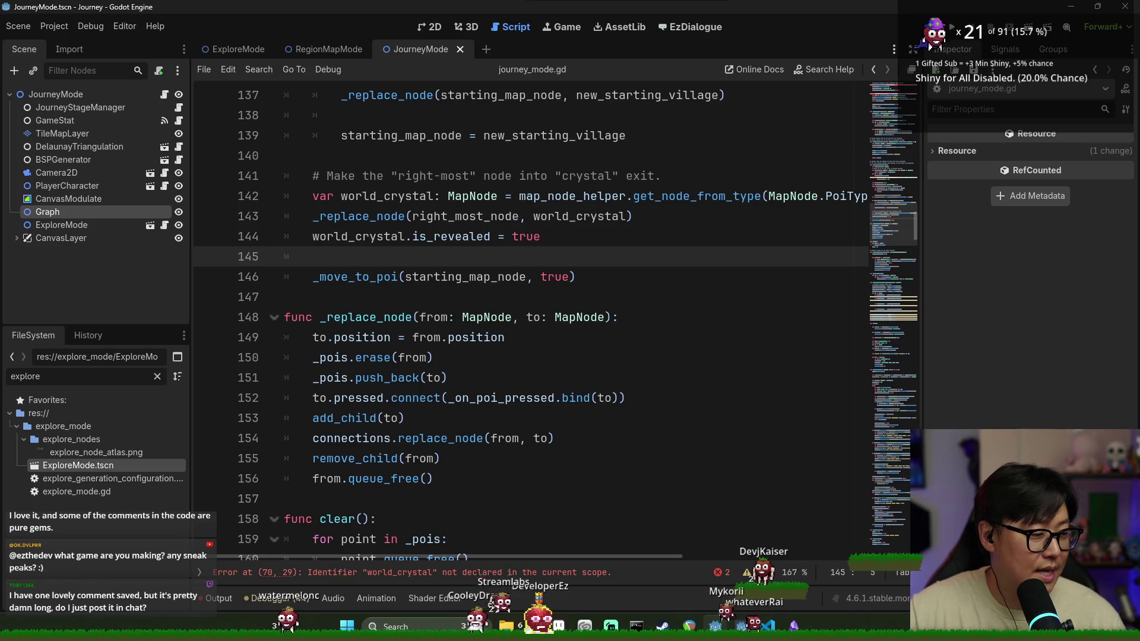
left_click(487, 317)
key("ctrl+s")
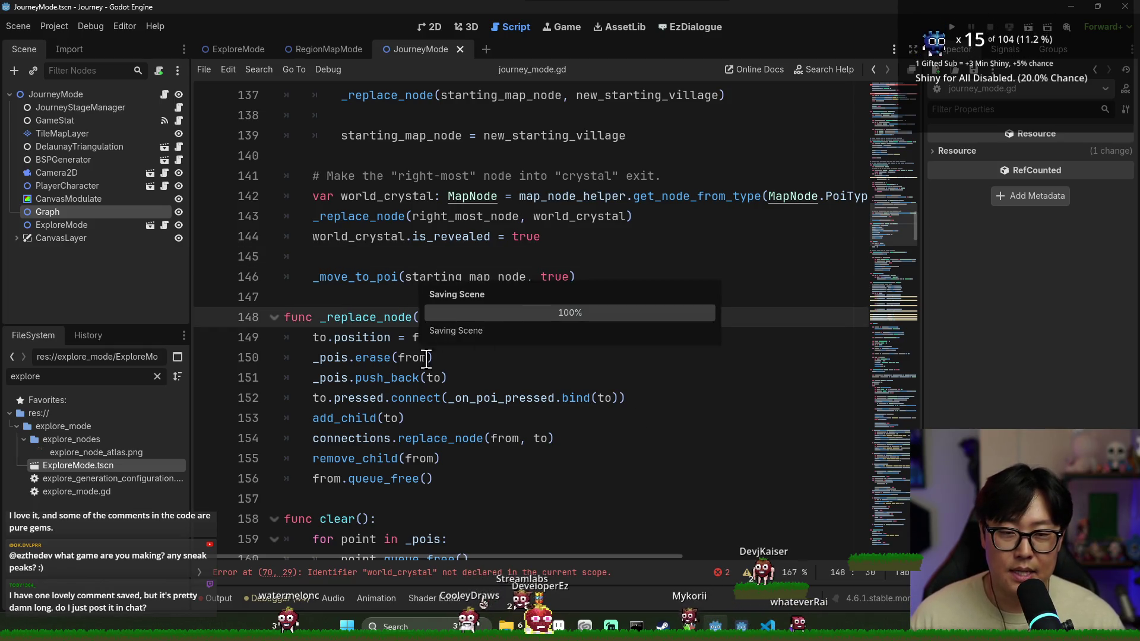
scroll(415, 331, "up", 9)
scroll(434, 333, "down", 3)
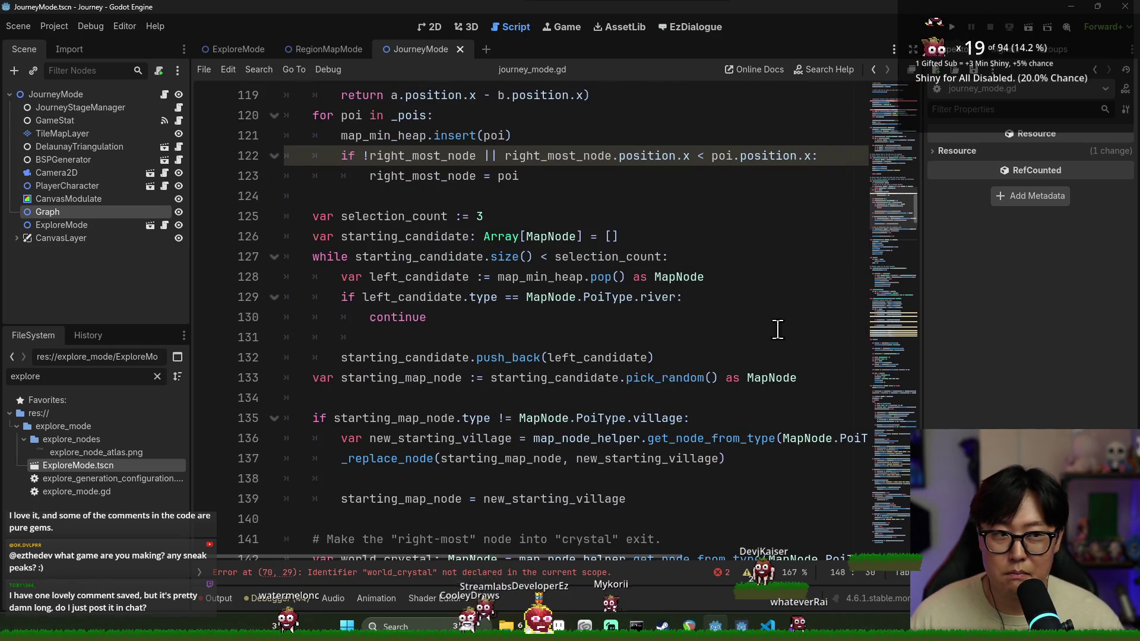
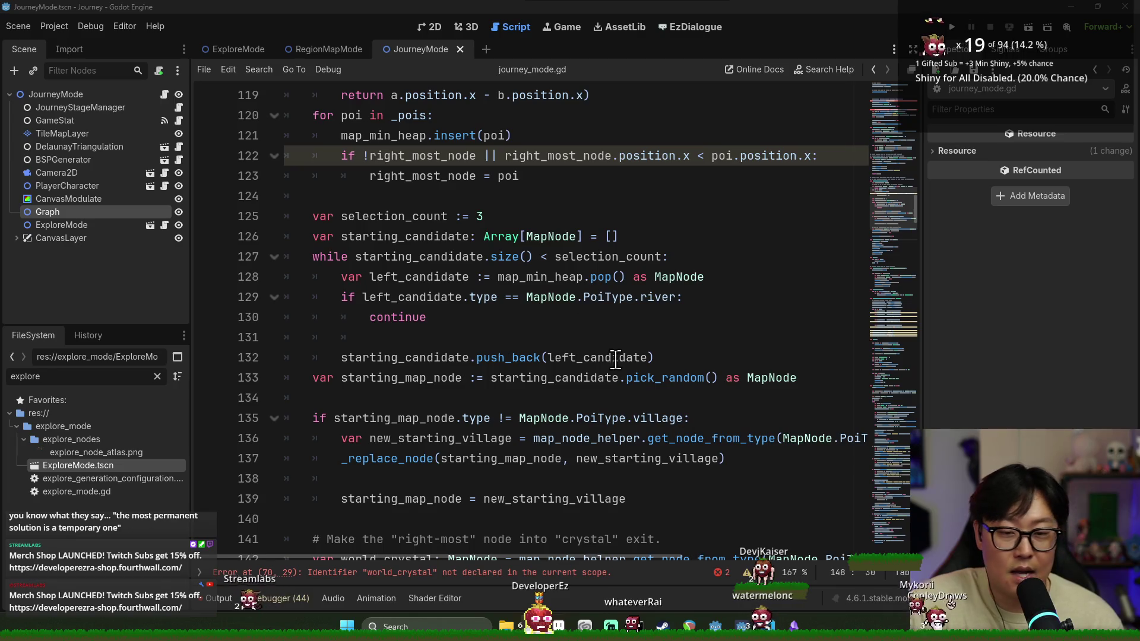
Step: Save the JourneyMode scene together with the journey_mode.gd script
left_click_drag(526, 297, 427, 317)
left_click(534, 216)
key("ctrl+s")
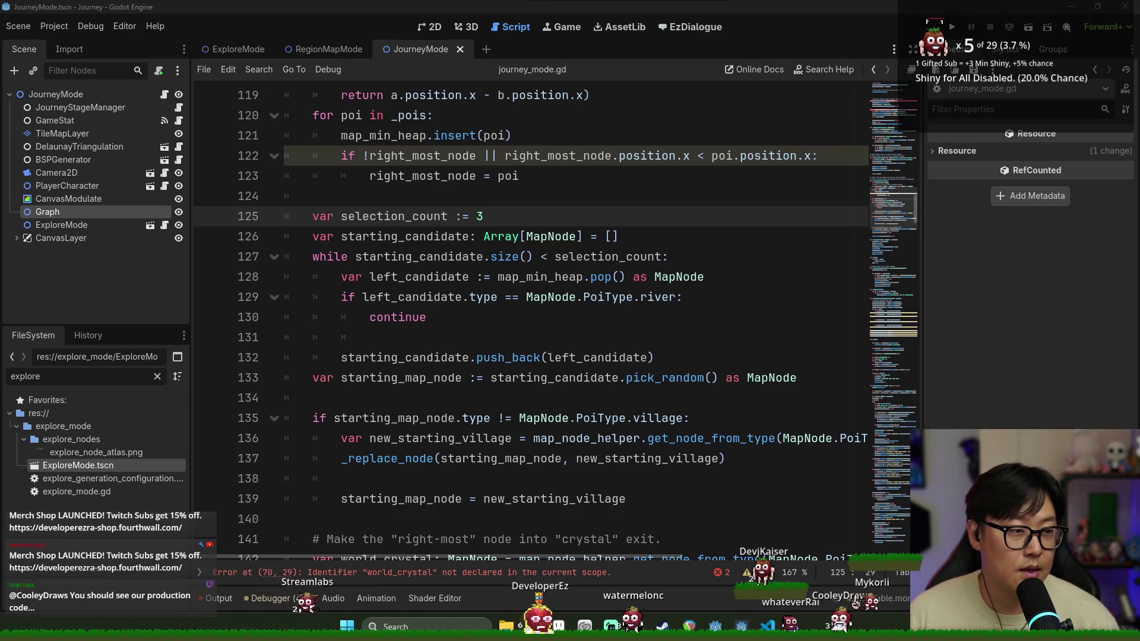
Step: Switch from Godot to a new Chrome tab, ready to enter a web address
left_click(801, 94)
key("Down")
key("Down")
key("Down")
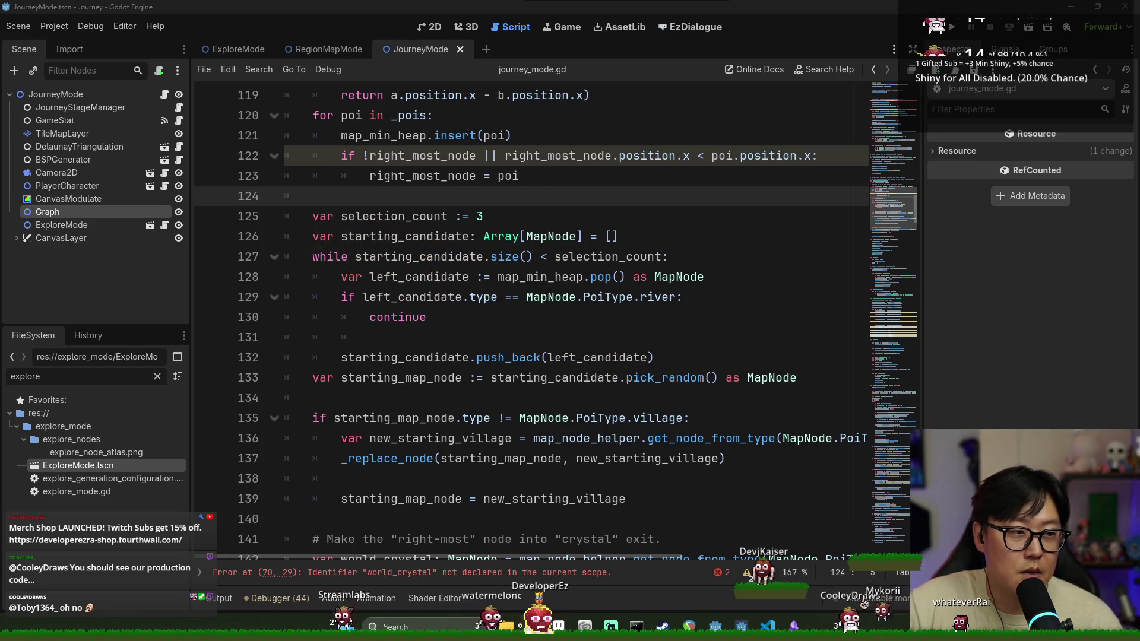
key("super+7")
left_click(308, 38)
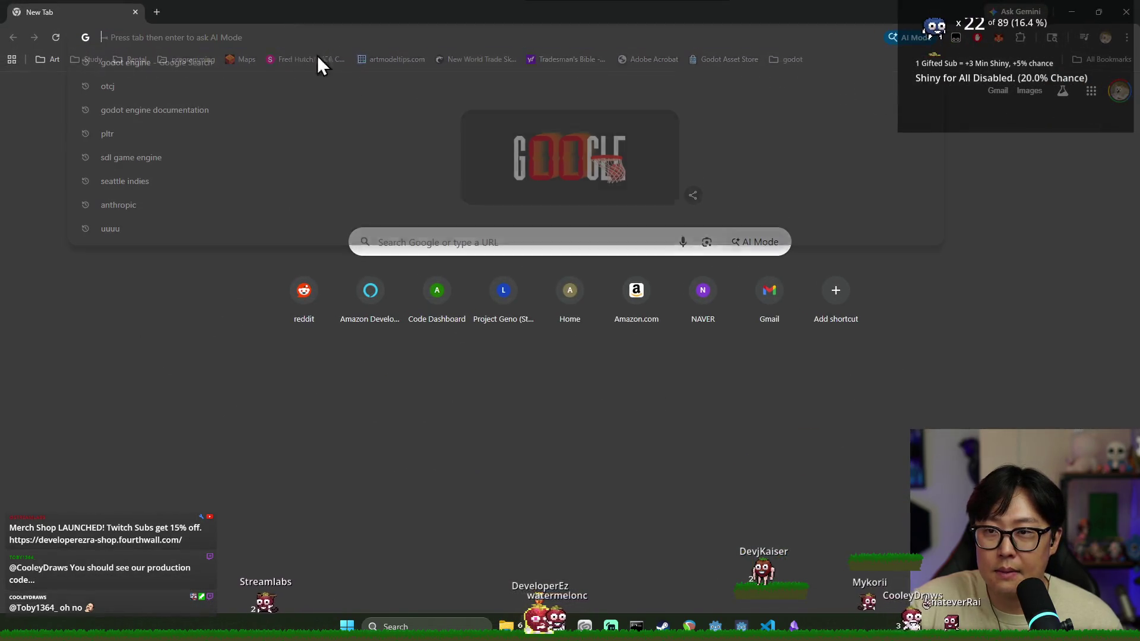
Step: Load YouTube by entering 'y' in the address bar, then maximize the YouTube Studio window
type("y")
key("Return")
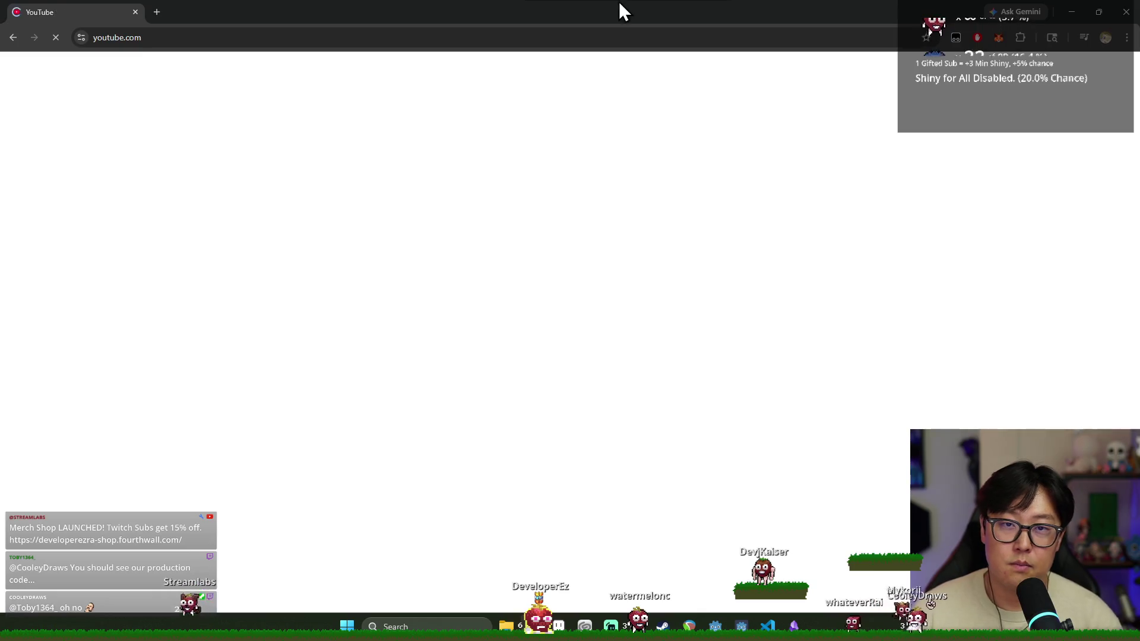
left_click_drag(619, 2, 619, 0)
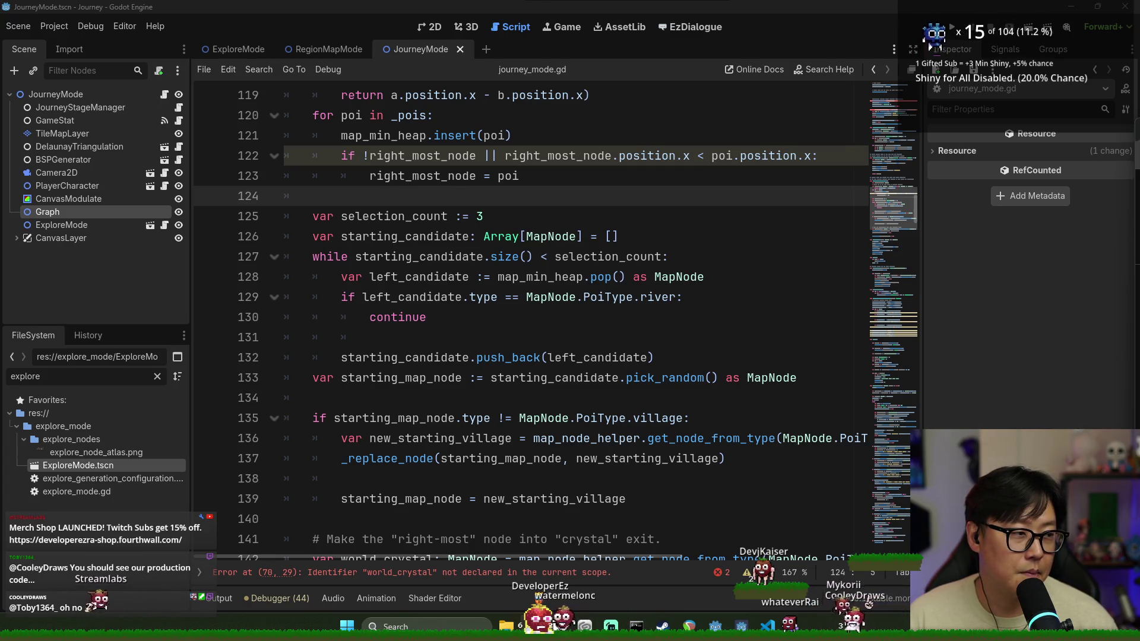
left_click_drag(814, 315, 443, 3)
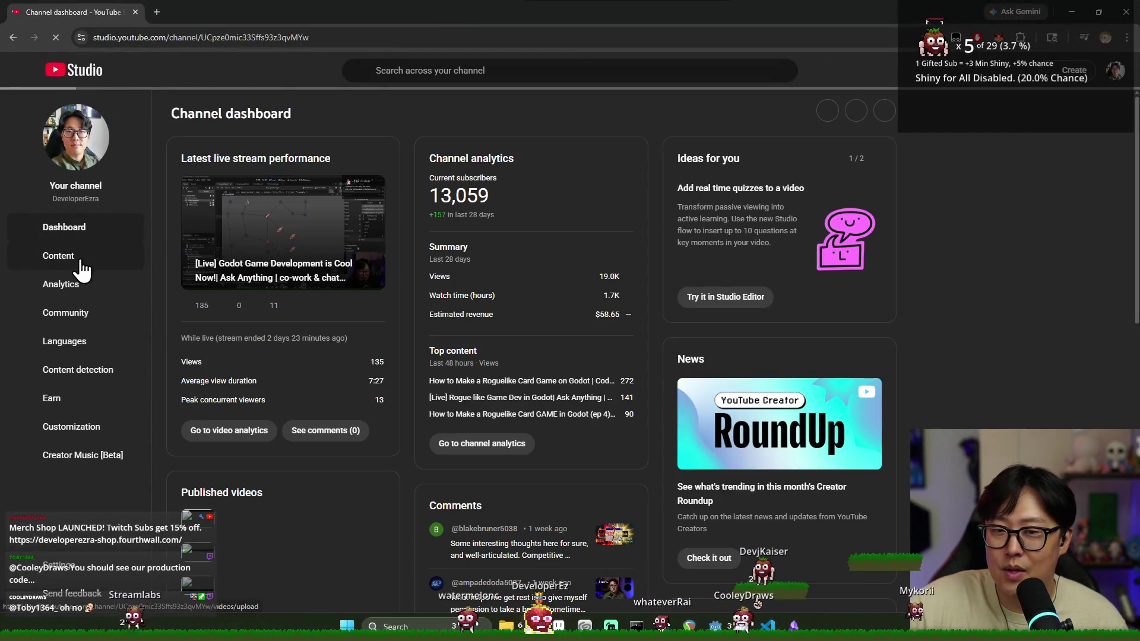
Step: Open the Studio Content list, then shift the browser aside to reveal journey_mode.gd in Godot
left_click(81, 265)
key("super+Down")
left_click_drag(1113, 298, 1139, 43)
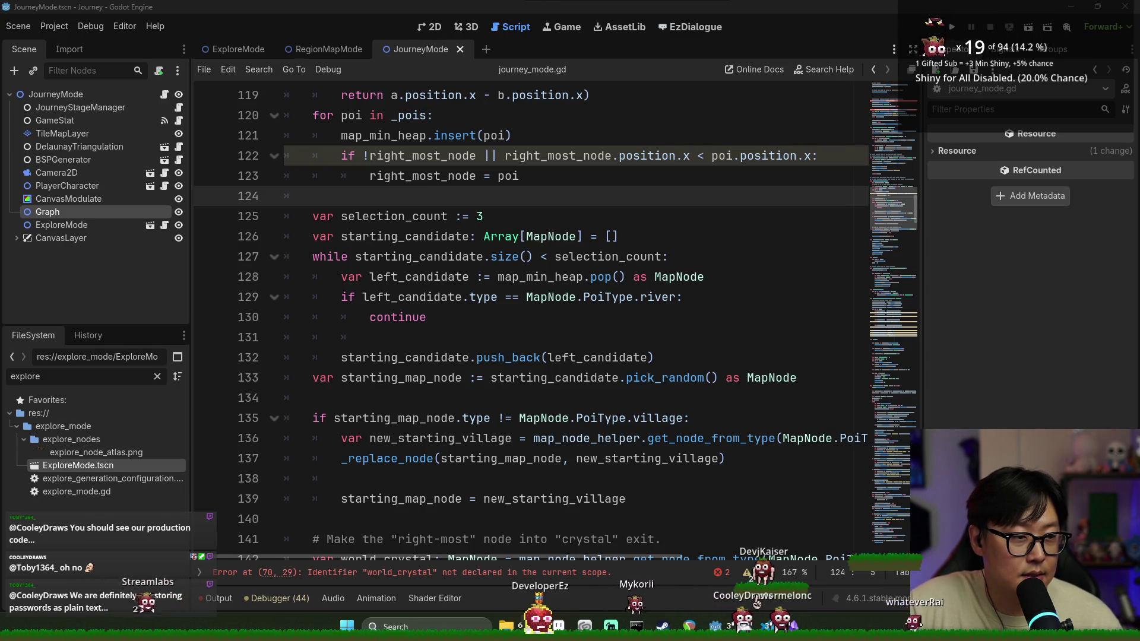
key("alt+Tab")
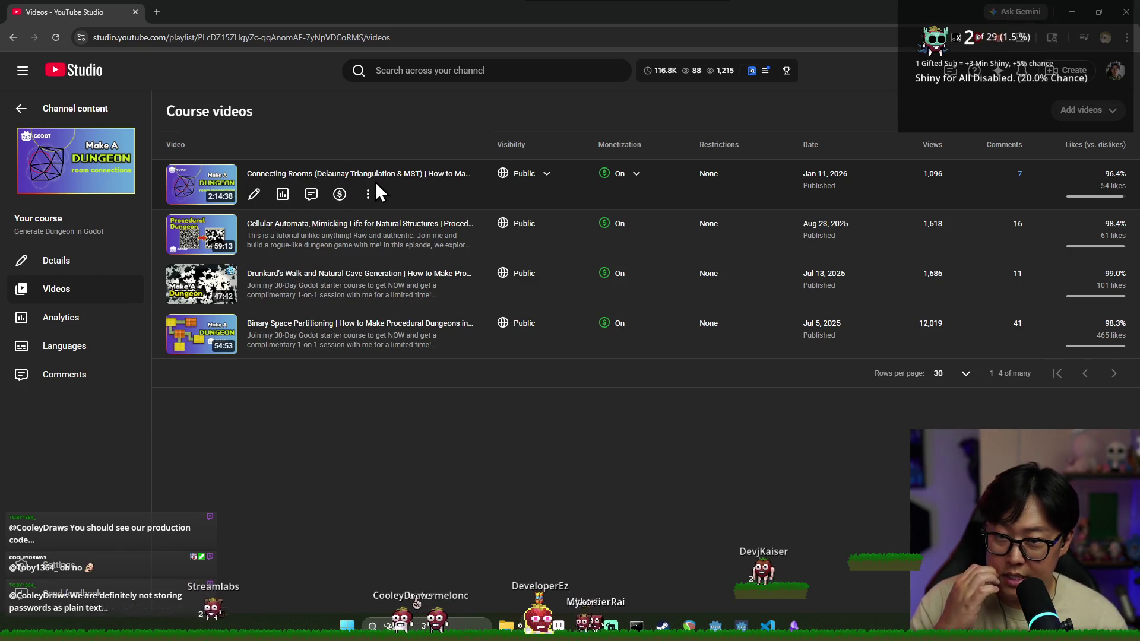
mouse_move(468, 13)
left_mouse_down()
mouse_move(582, 109)
mouse_move(1093, 187)
mouse_move(1117, 169)
left_mouse_up()
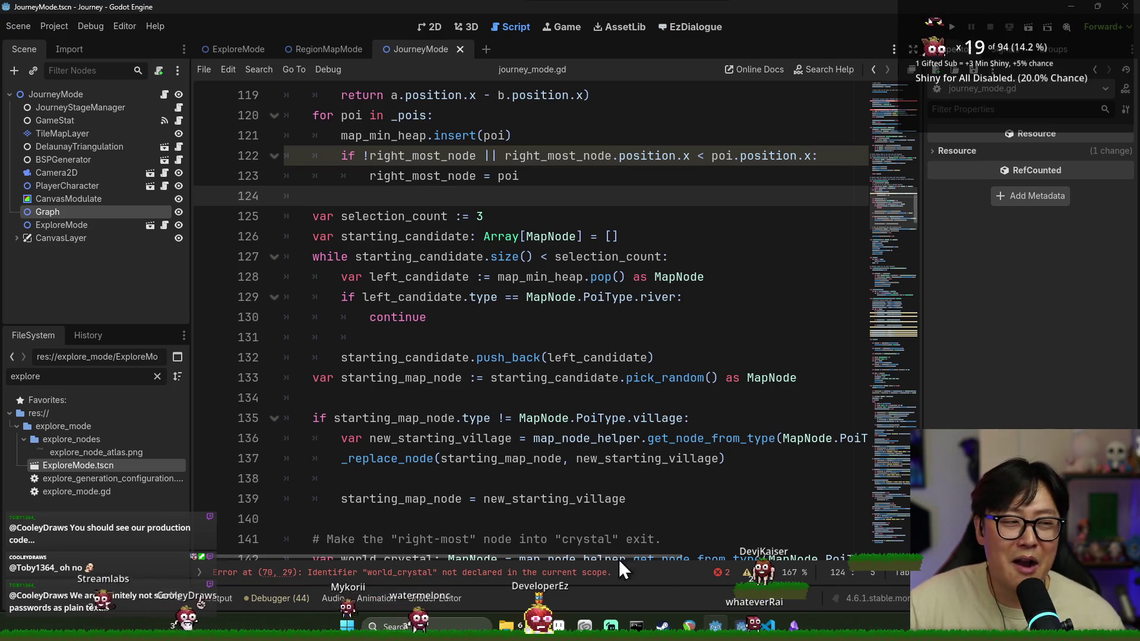
Step: Jump to the world_crystal error and delete the two extra blank lines above the camera block
left_click(535, 416)
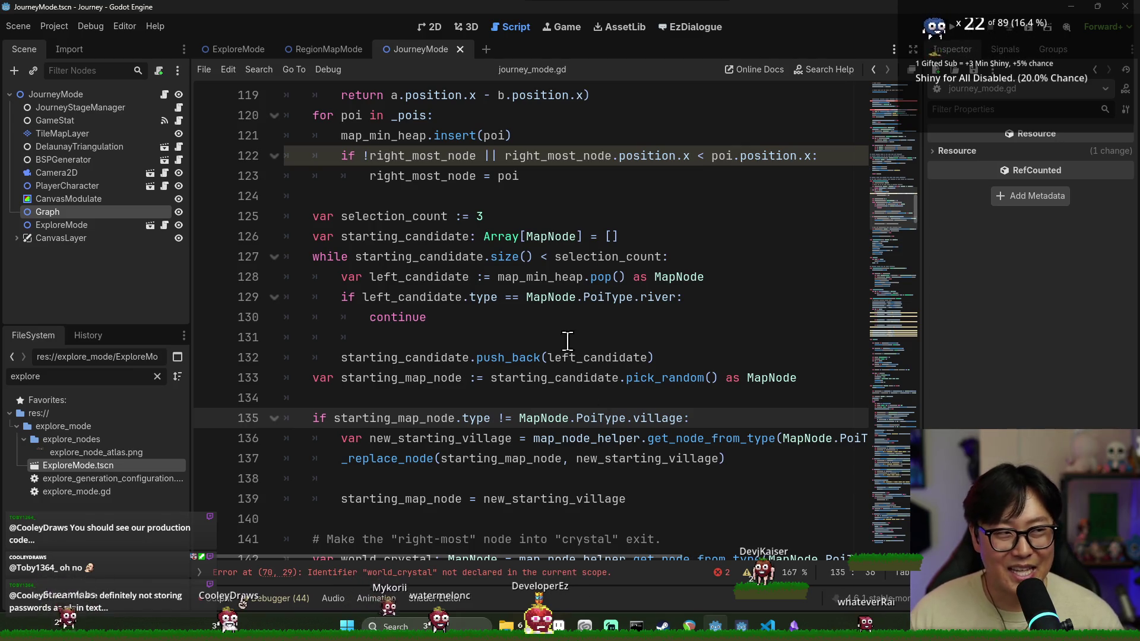
left_click(536, 298)
left_click(535, 572)
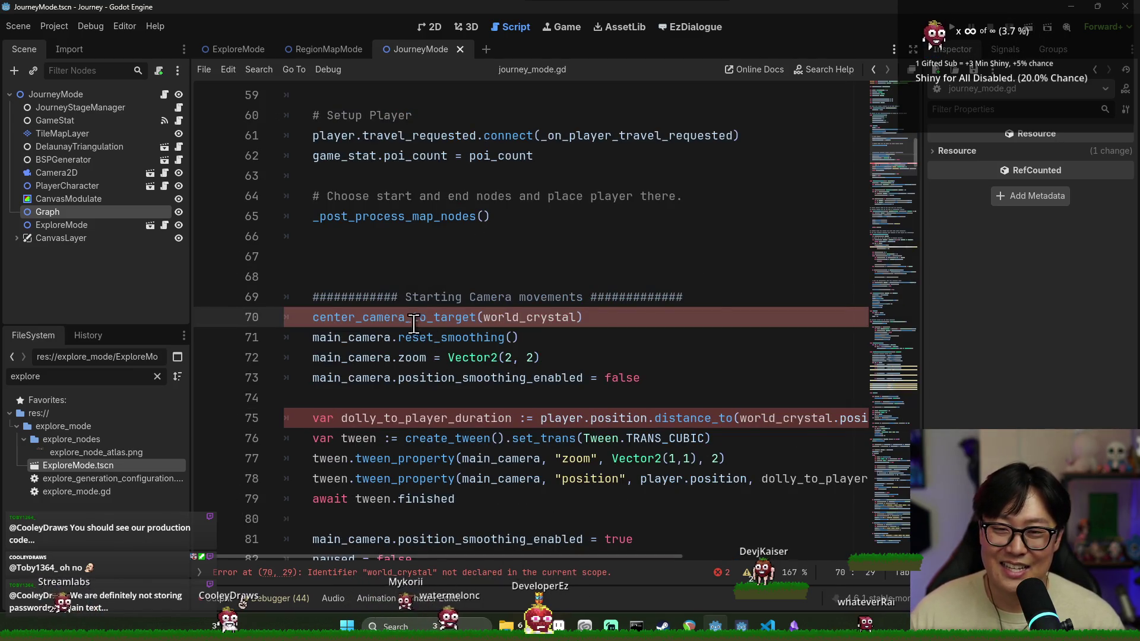
left_click(327, 277)
key("BackSpace")
key("BackSpace")
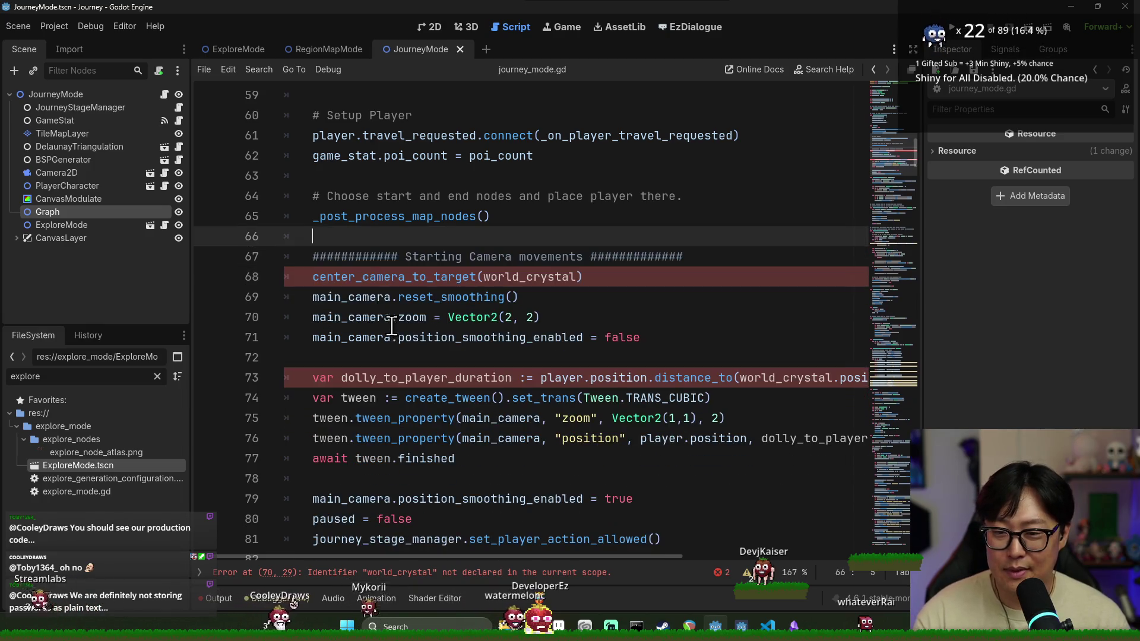
Step: Inspect center_camera_to_target, right_most_node and the world_crystal reference on line 73
double_click(392, 277)
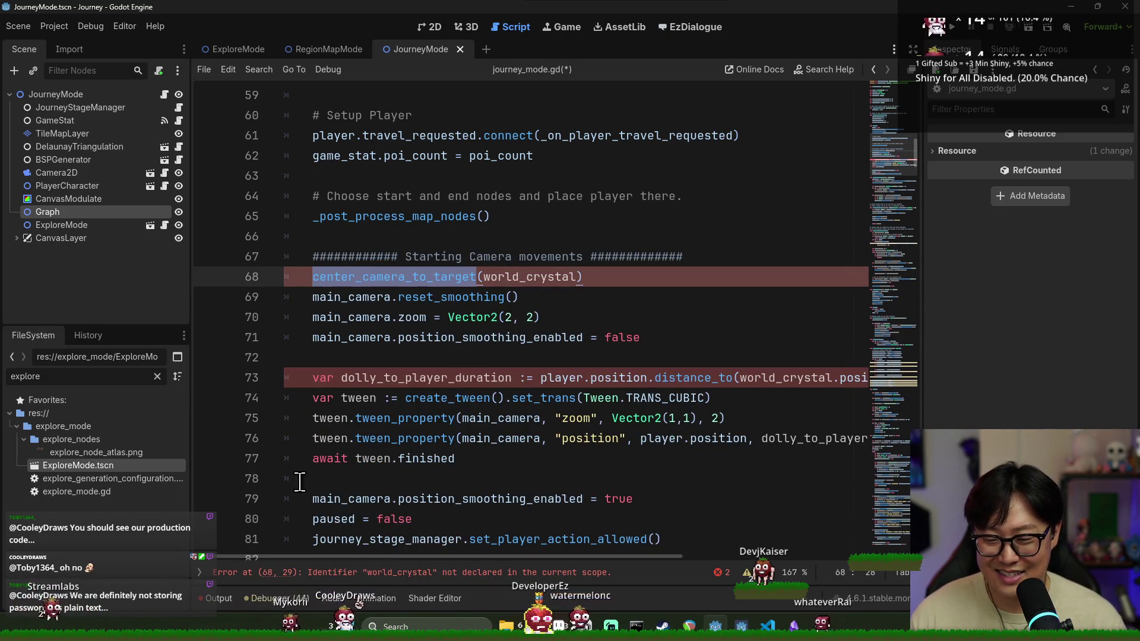
scroll(424, 513, "down", 3)
scroll(470, 345, "down", 9)
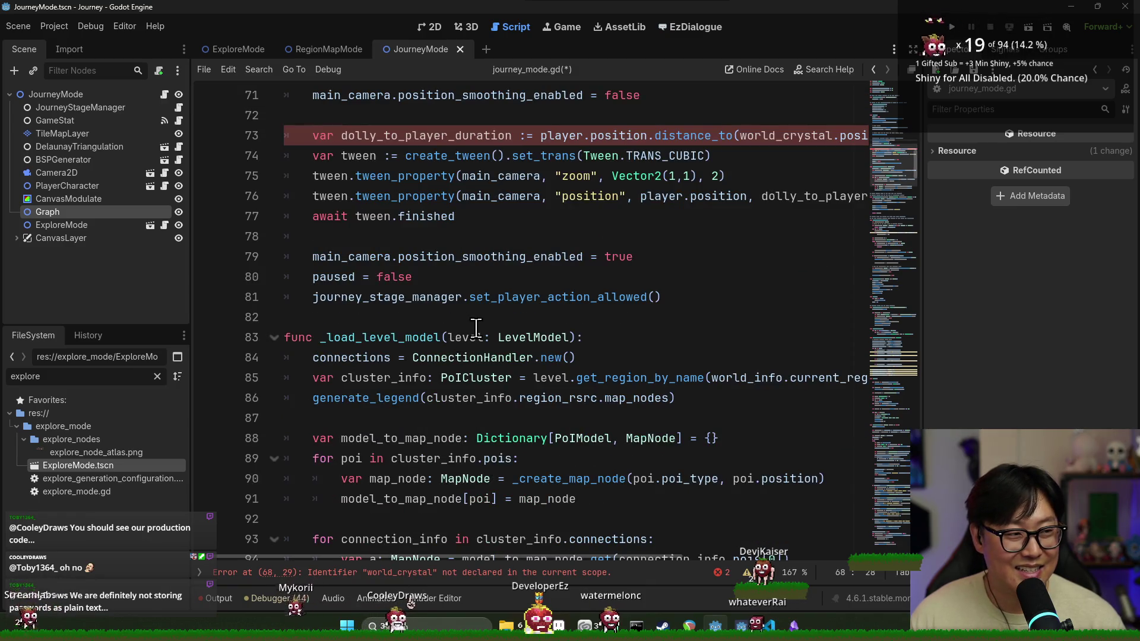
scroll(468, 361, "down", 3)
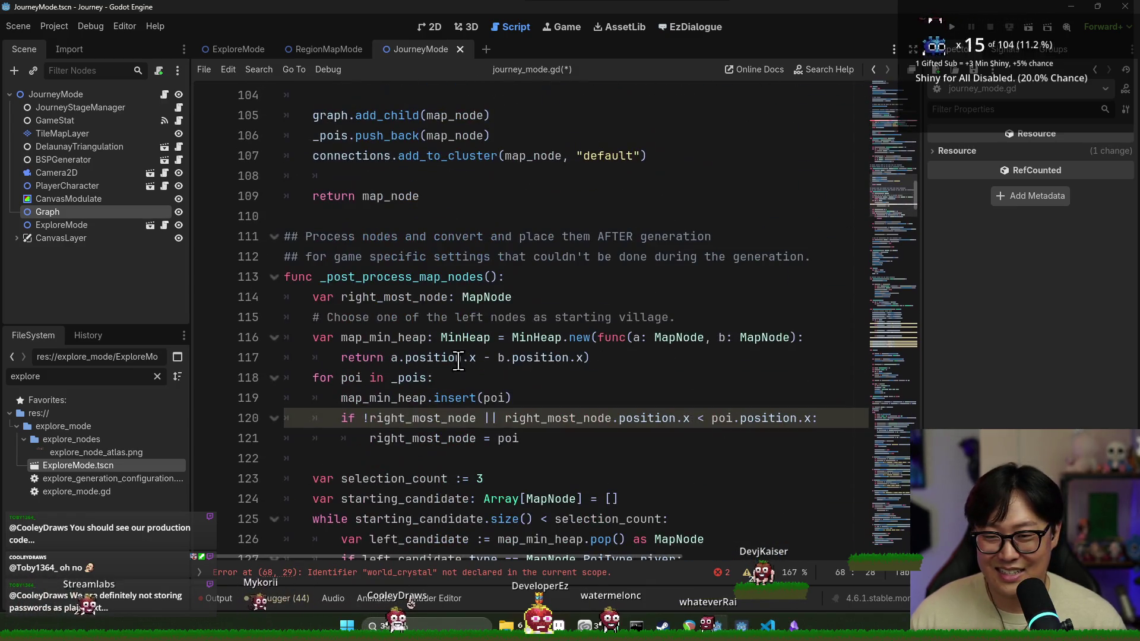
double_click(422, 418)
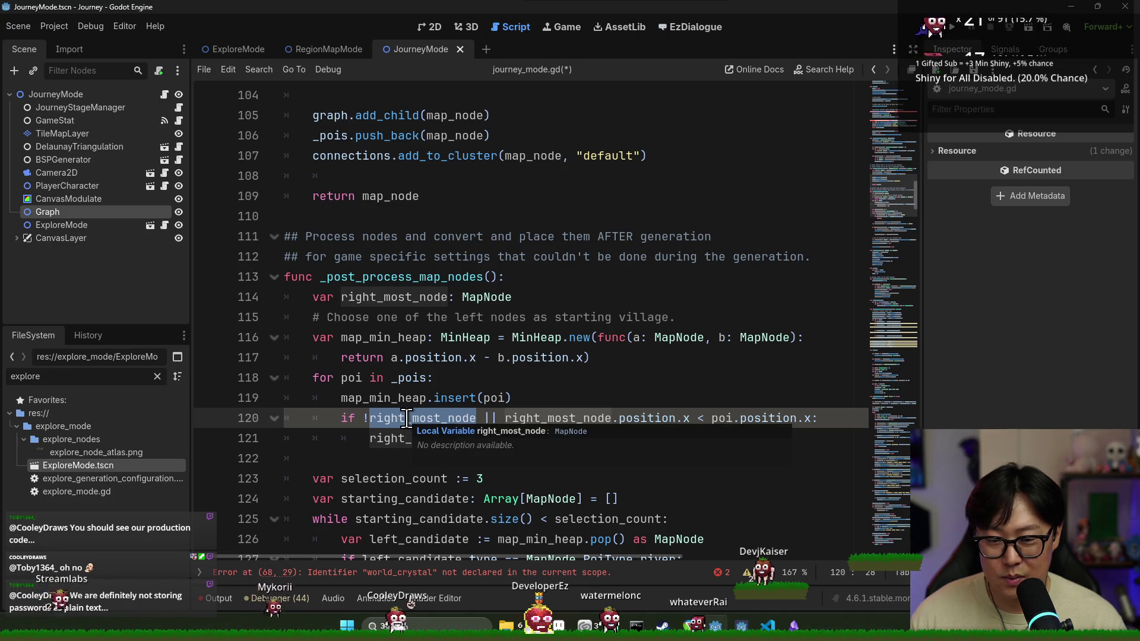
scroll(414, 415, "down", 4)
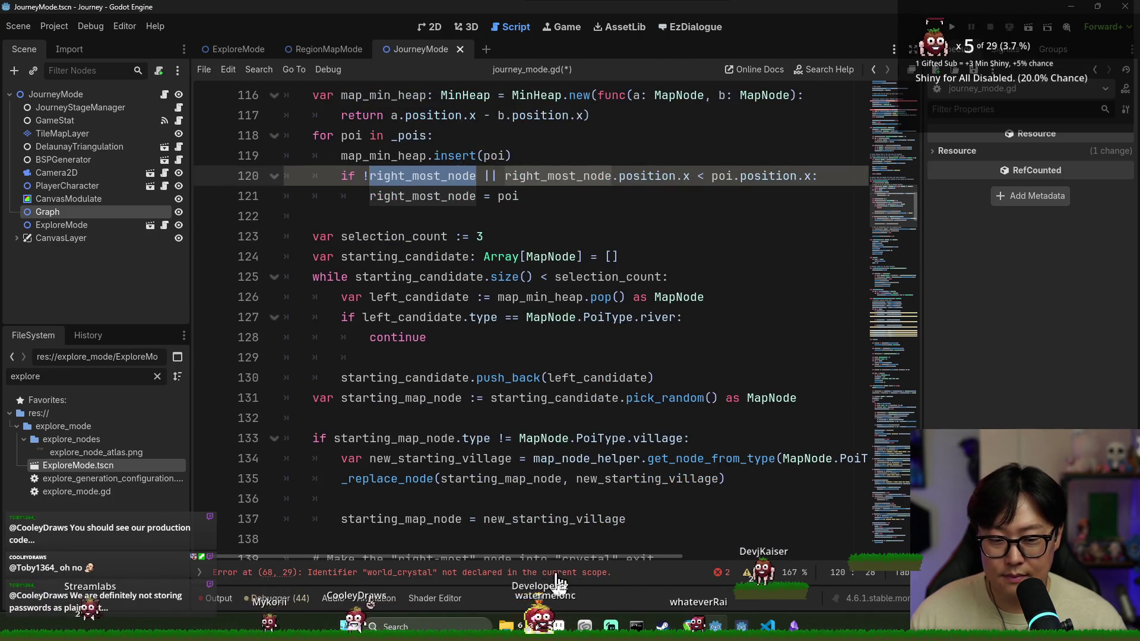
left_click(361, 573)
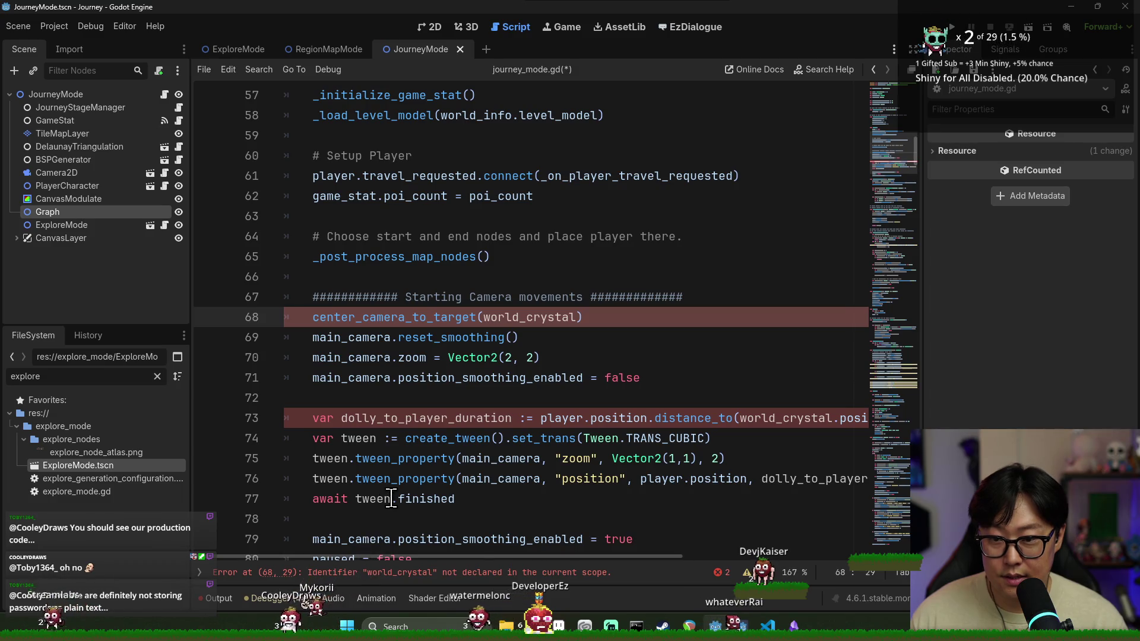
scroll(429, 440, "down", 2)
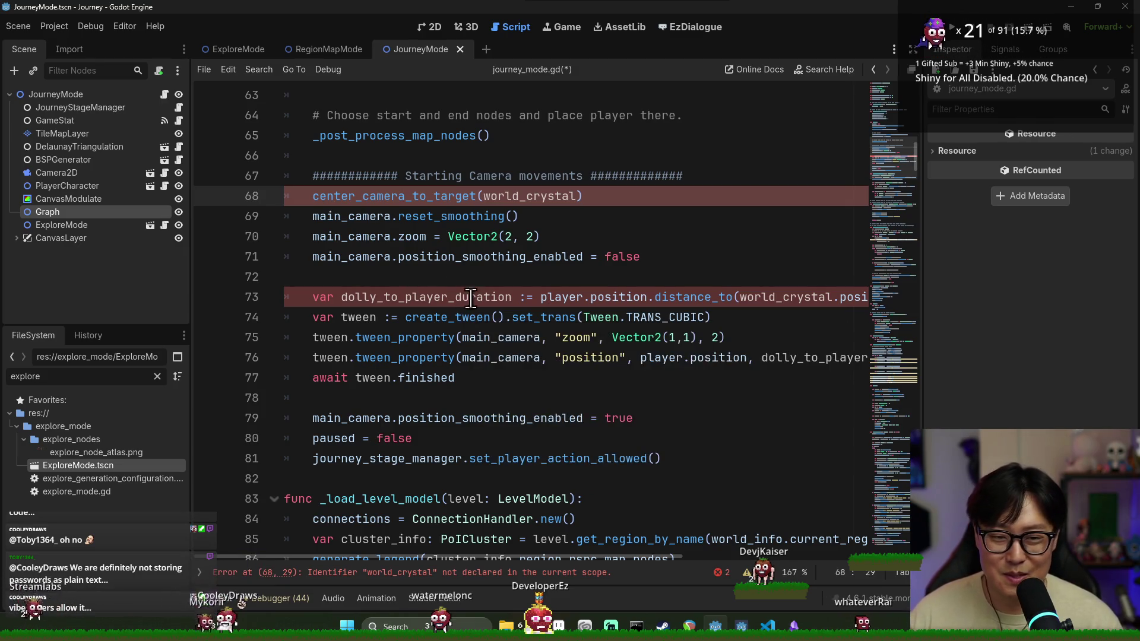
left_click(384, 297)
double_click(785, 297)
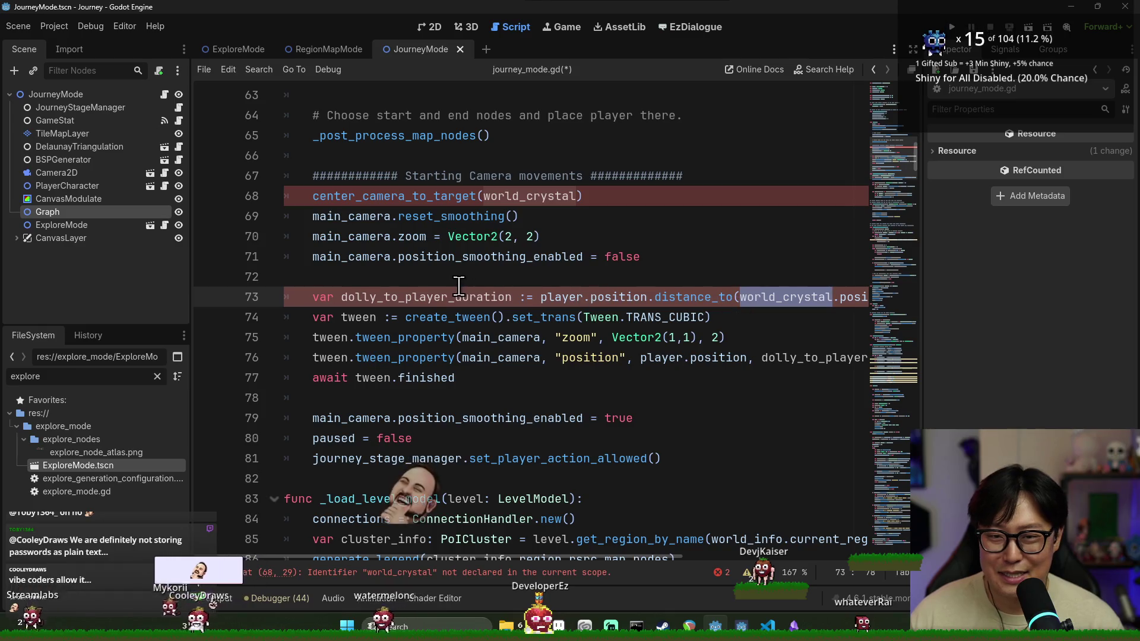
Step: Compare world_crystal and center_camera_to_target on line 68 against _post_process_map_nodes on line 65
double_click(380, 202)
scroll(357, 258, "up", 1)
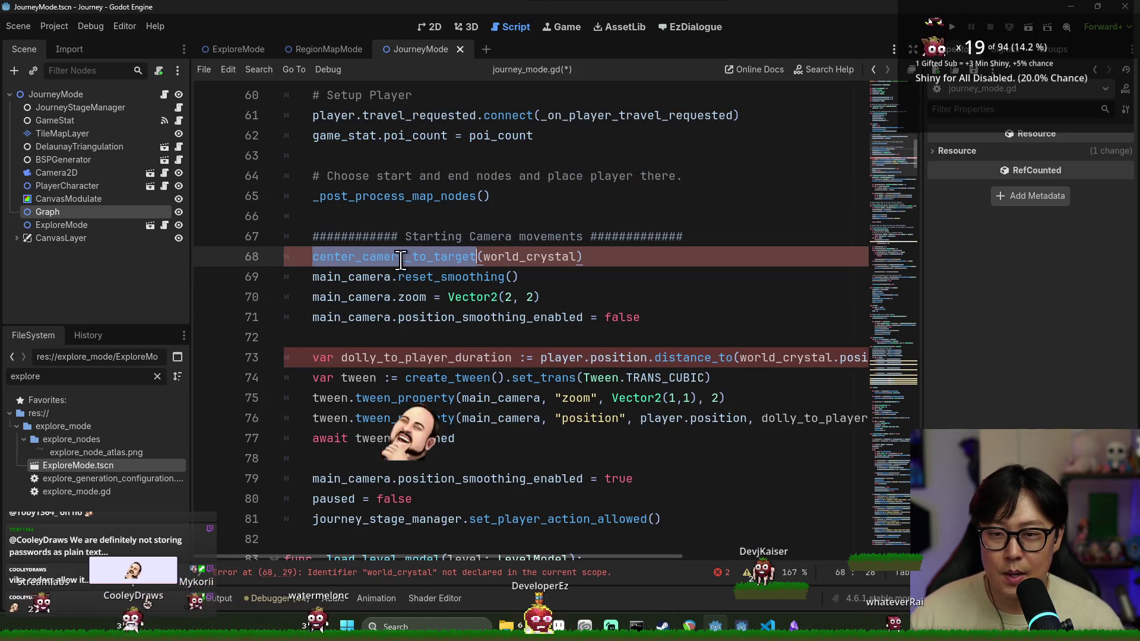
double_click(531, 257)
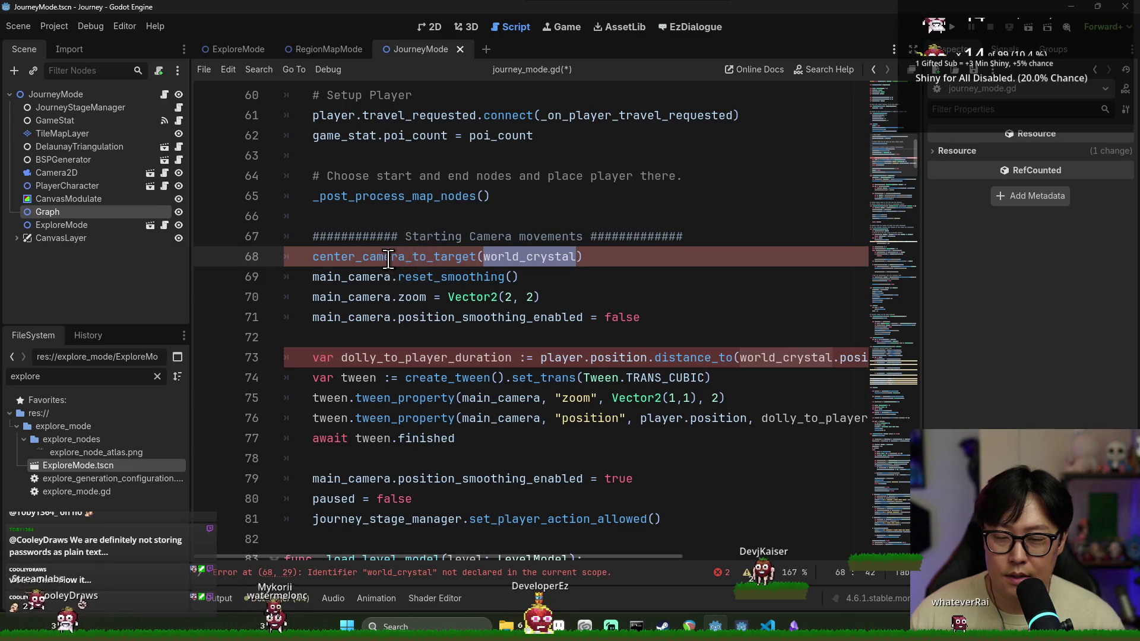
double_click(387, 256)
double_click(511, 250)
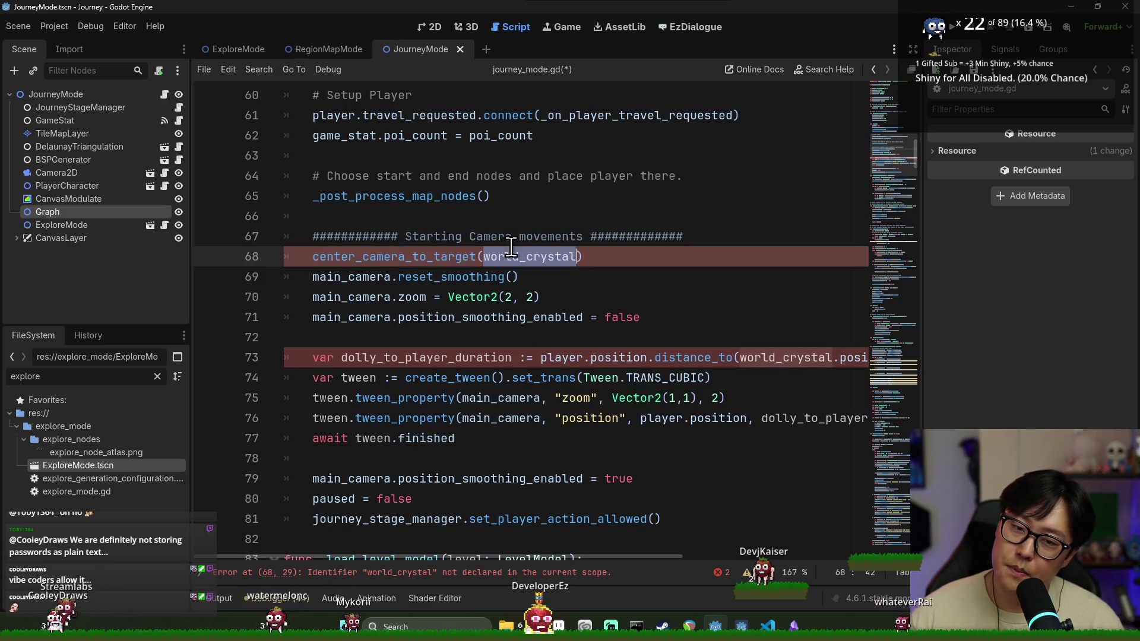
double_click(360, 260)
double_click(544, 257)
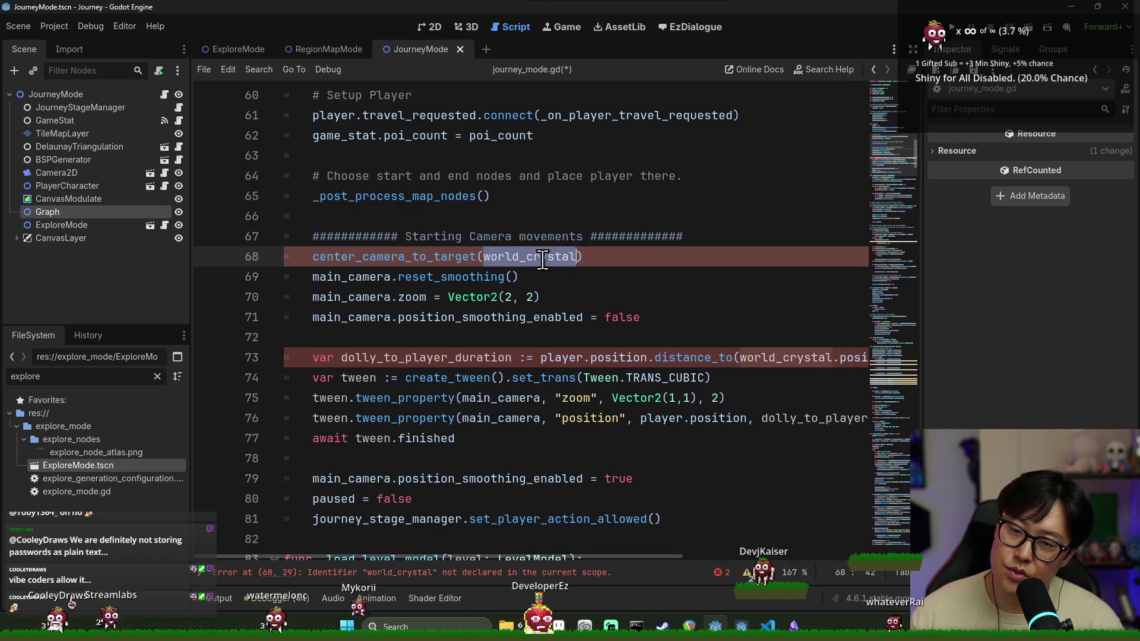
scroll(475, 268, "up", 1)
double_click(344, 257)
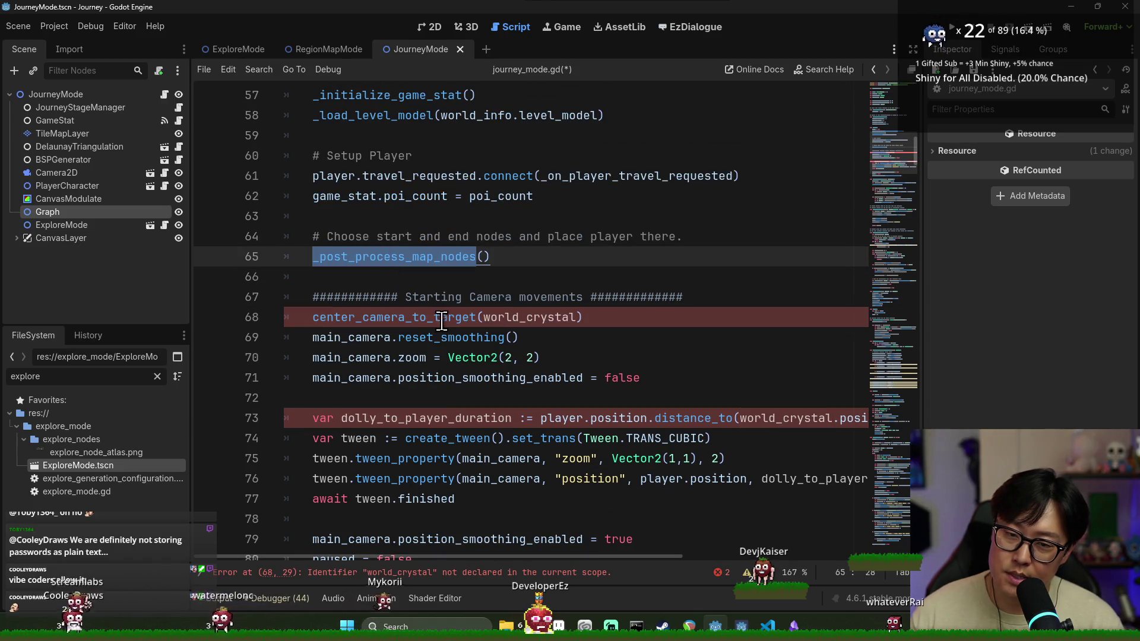
scroll(428, 234, "up", 2)
scroll(456, 351, "down", 1)
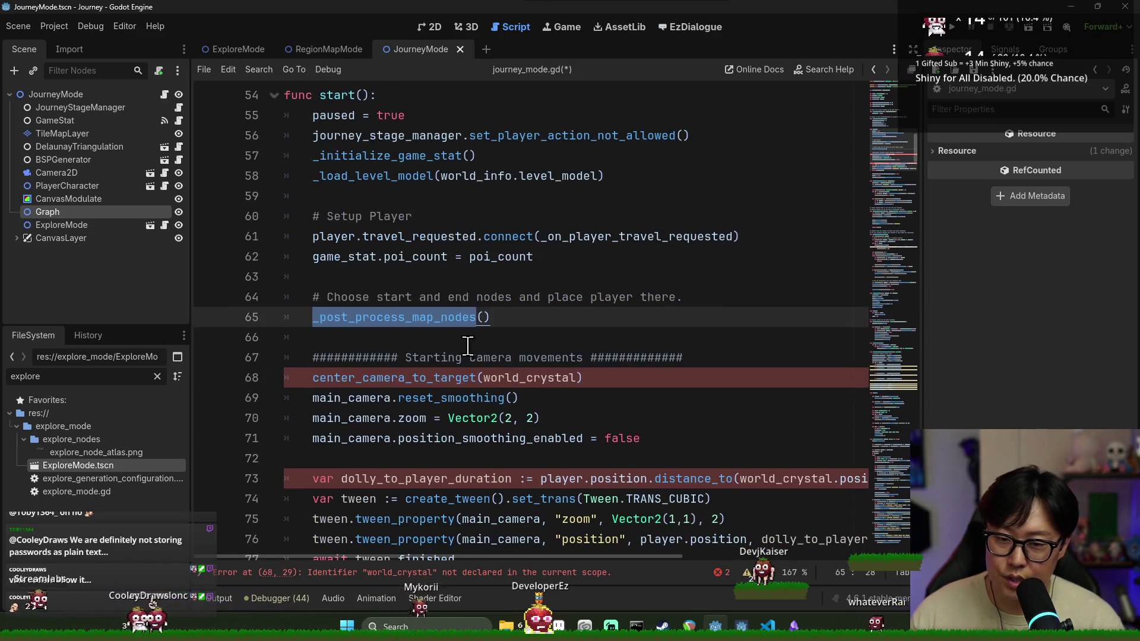
scroll(452, 331, "up", 10)
scroll(451, 338, "down", 5)
scroll(451, 345, "down", 3)
scroll(440, 344, "up", 9)
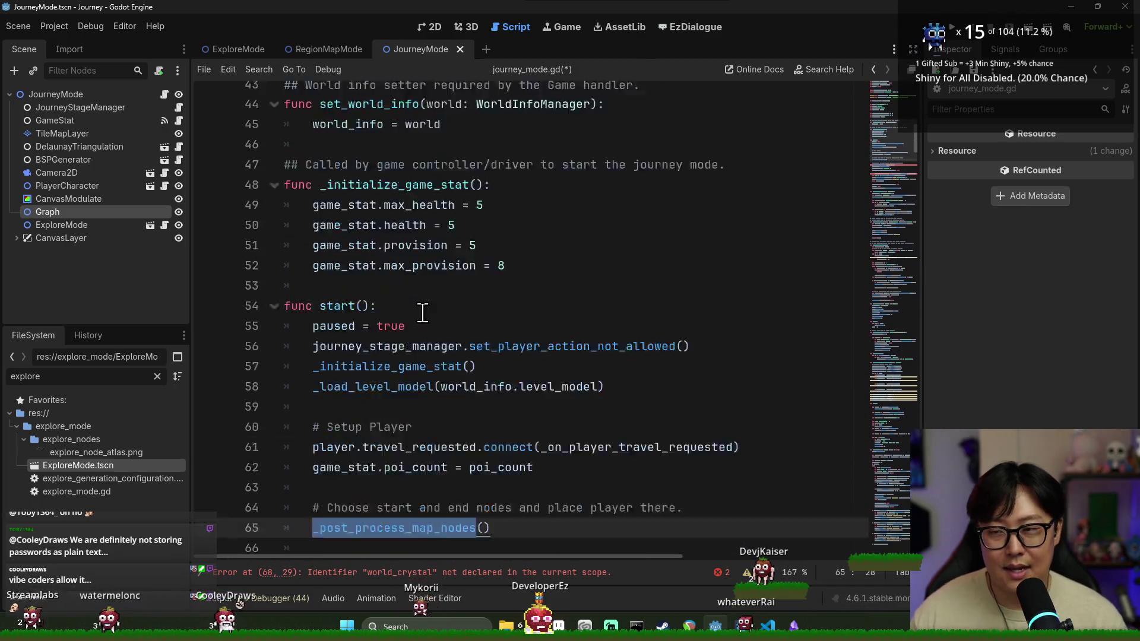
scroll(424, 311, "down", 1)
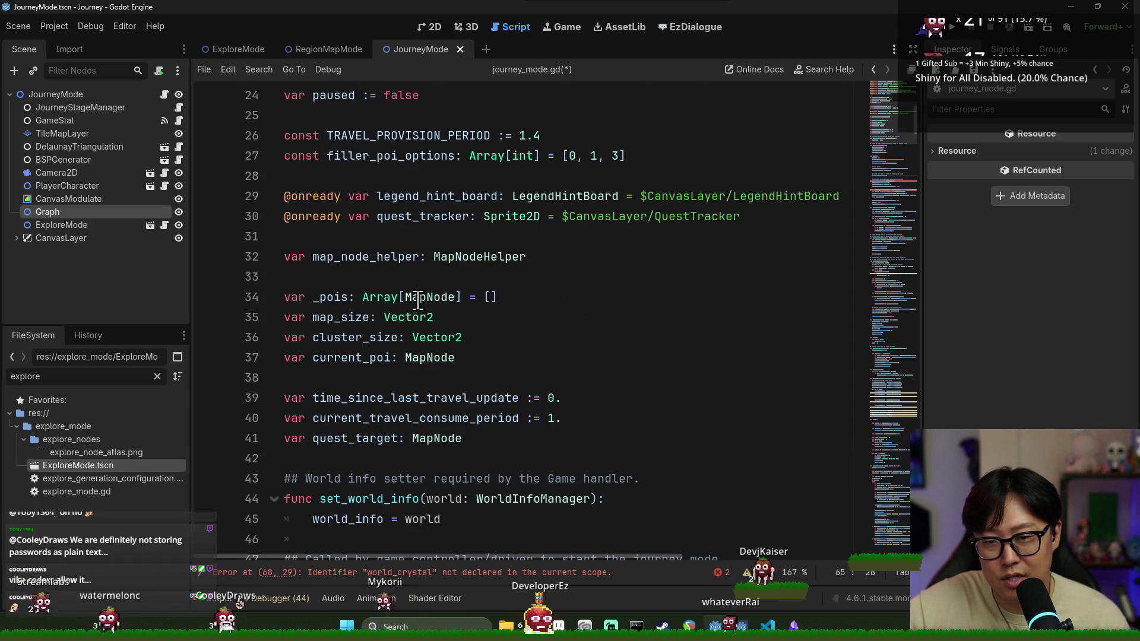
Step: Check the map_node_helper declaration, then open the WorldInfoManager class from the world_info declaration
left_click(386, 256)
double_click(365, 250)
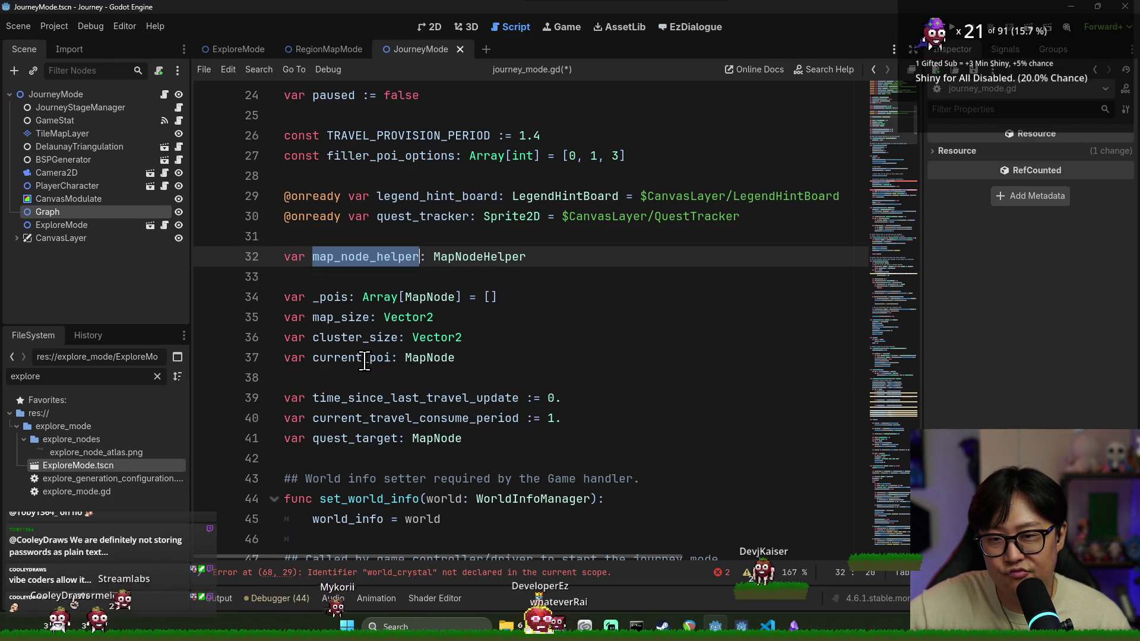
scroll(368, 357, "down", 3)
scroll(371, 356, "up", 4)
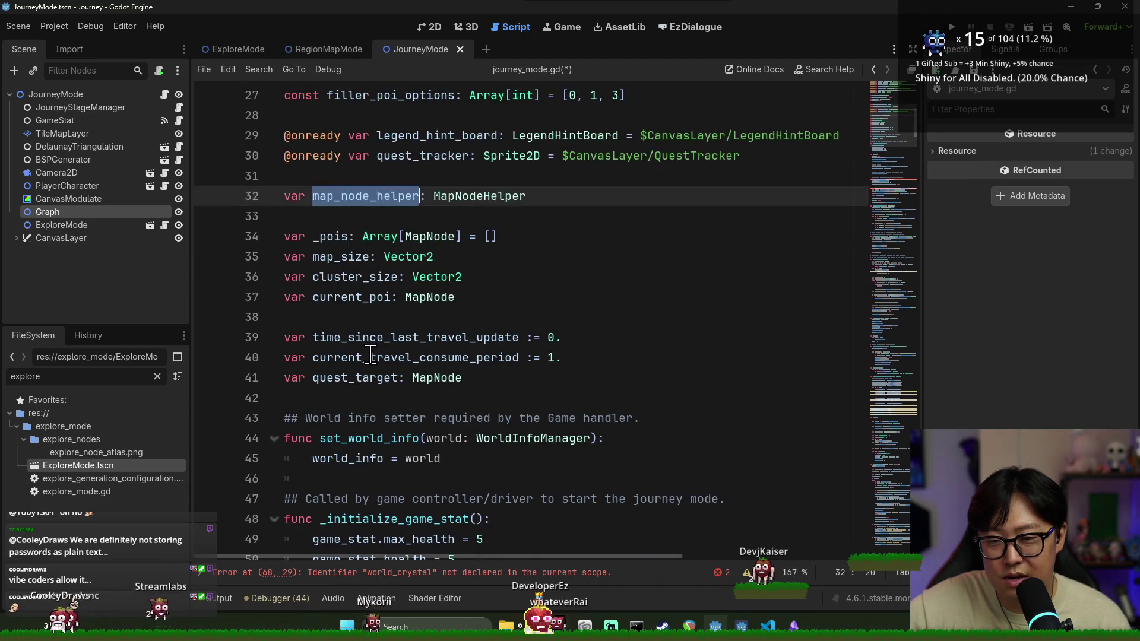
scroll(398, 351, "up", 2)
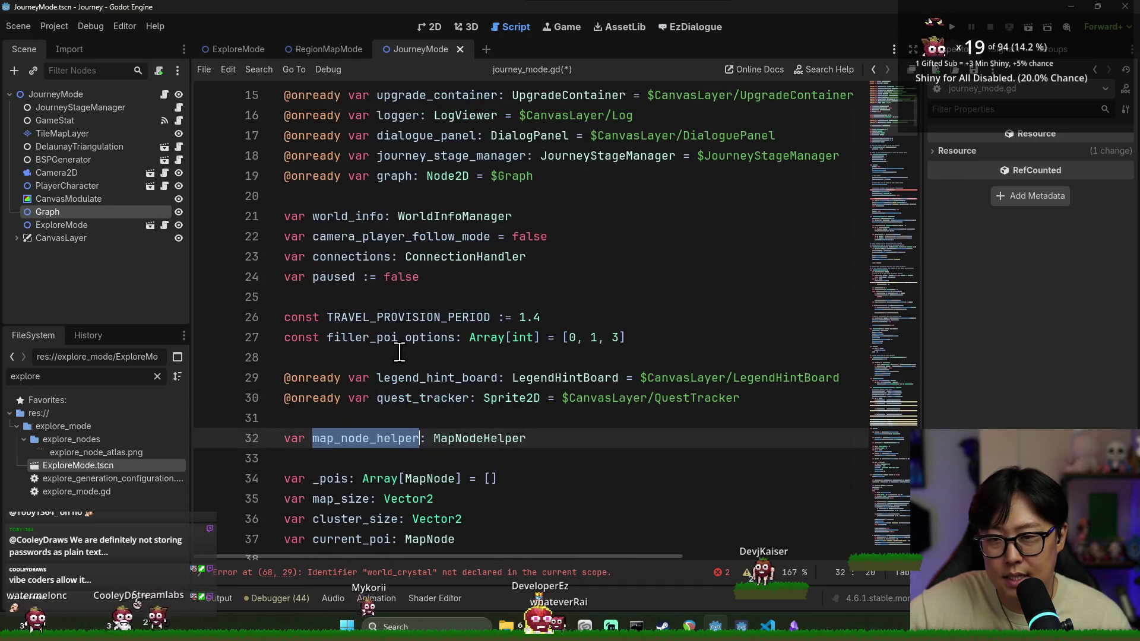
left_click(357, 214)
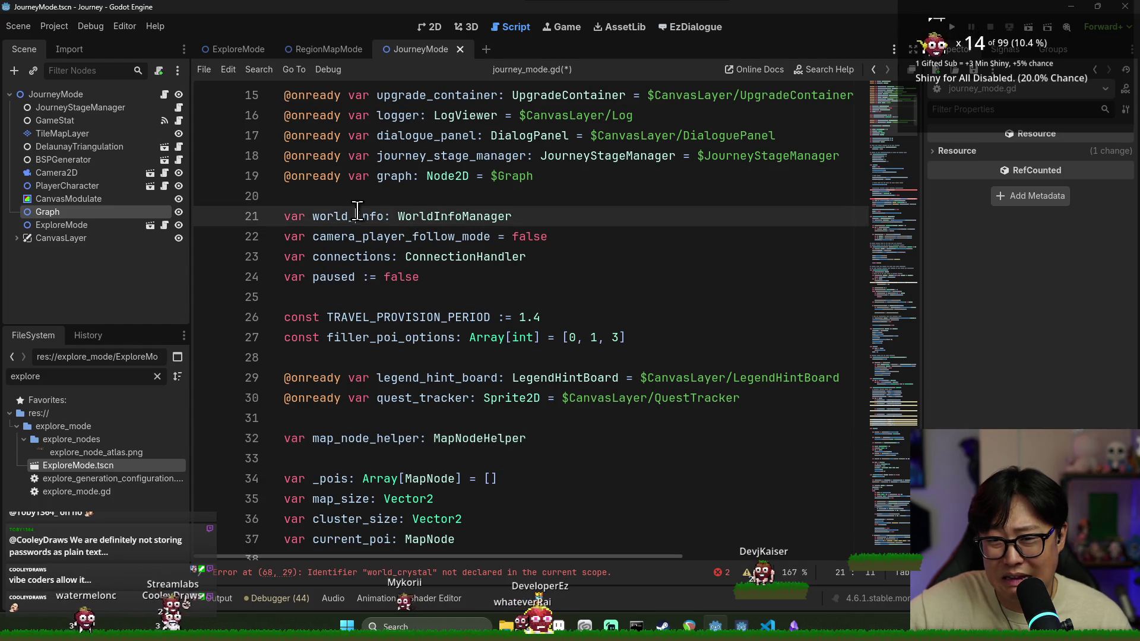
left_click(416, 217, "ctrl")
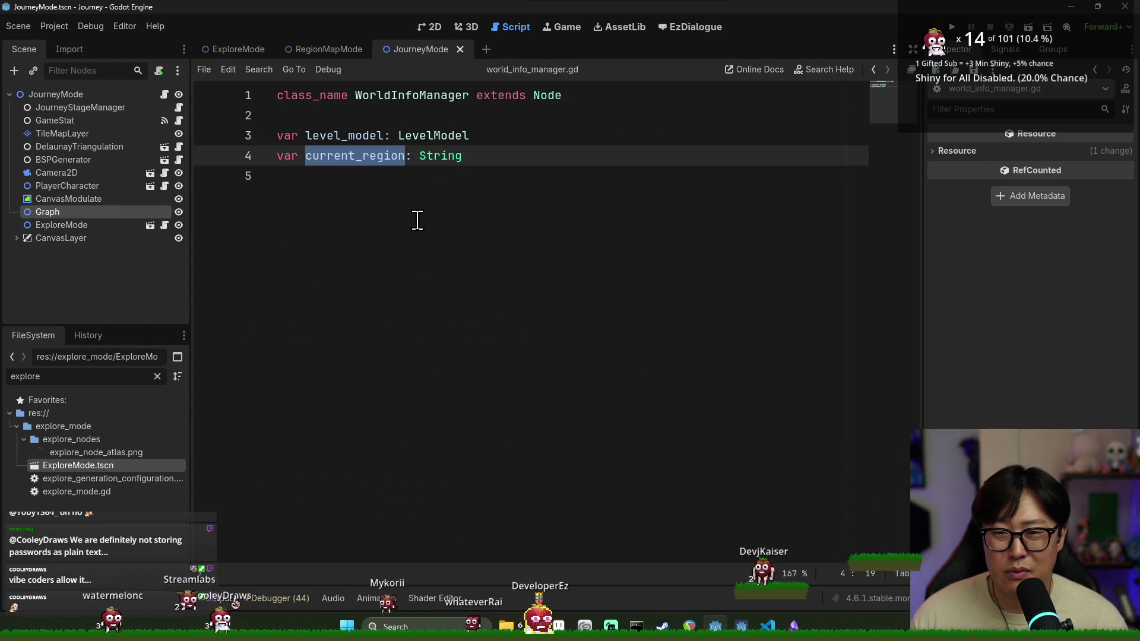
Step: Add 'var end_node: MapNode' and 'var start_node: MapNode' below current_region and save
left_click(327, 136)
left_click(373, 178)
left_click(345, 136)
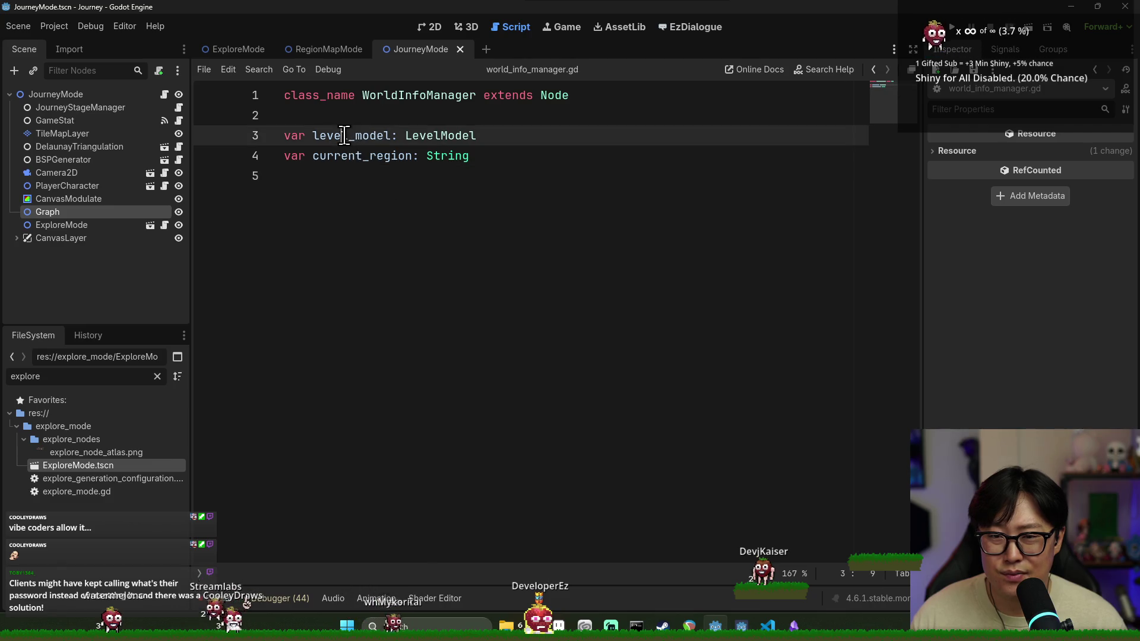
double_click(387, 157)
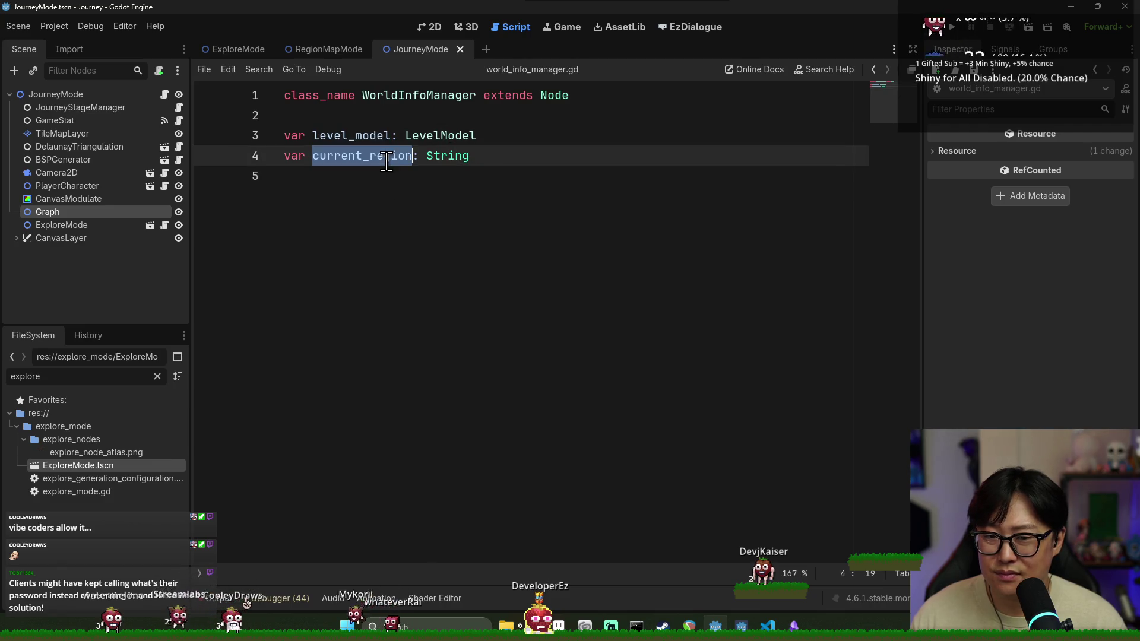
left_click(487, 155)
key("Return")
type("var")
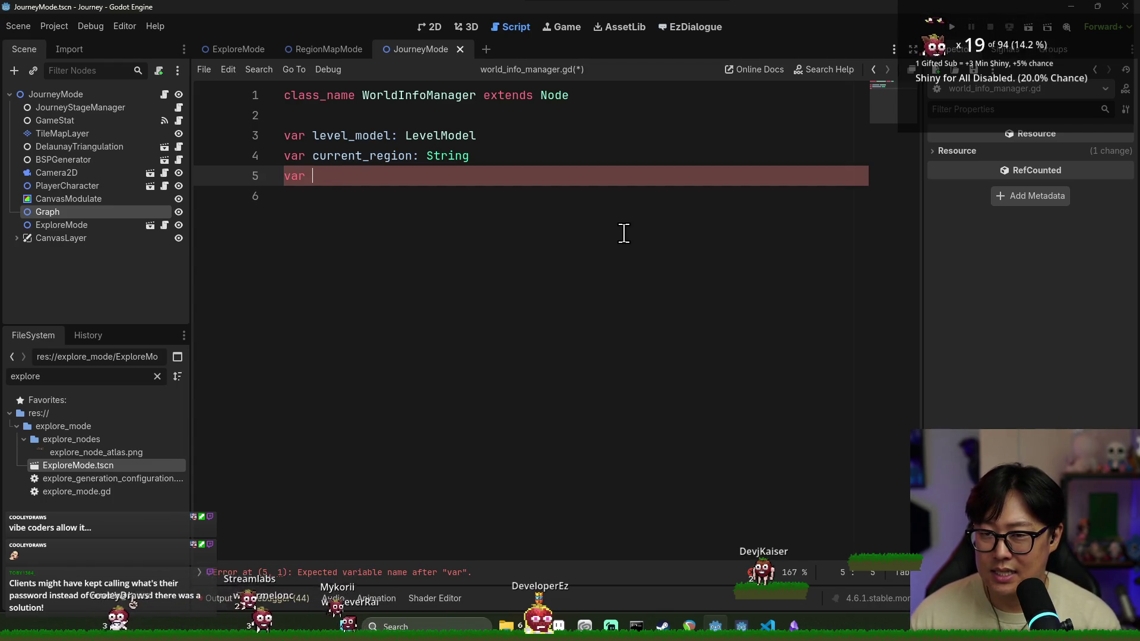
type(" end_node: MapNode")
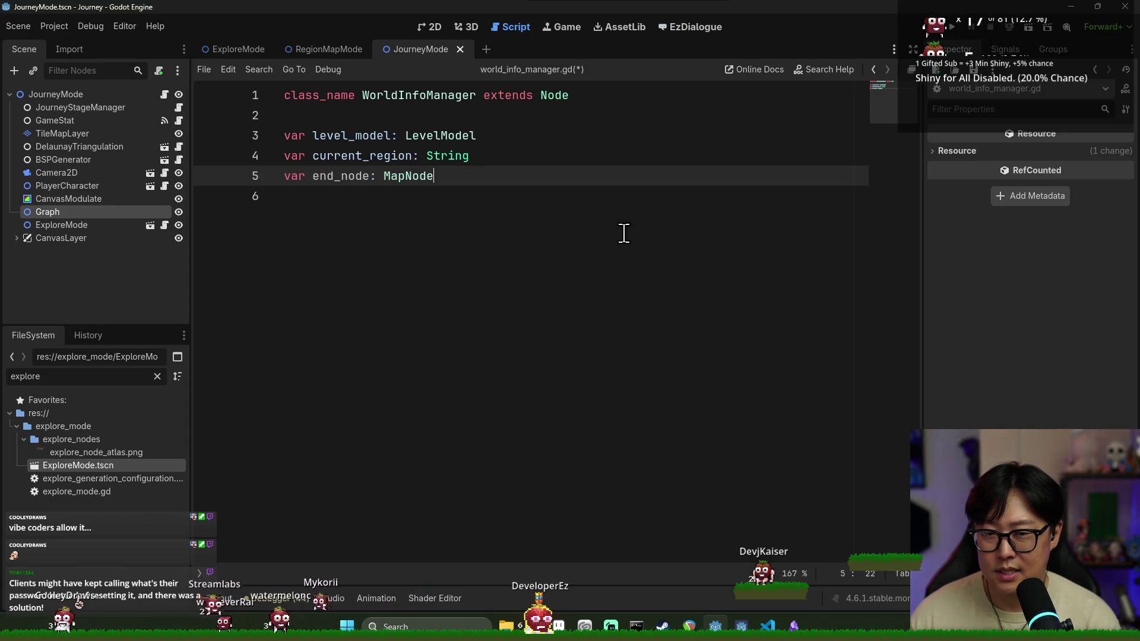
key("Return")
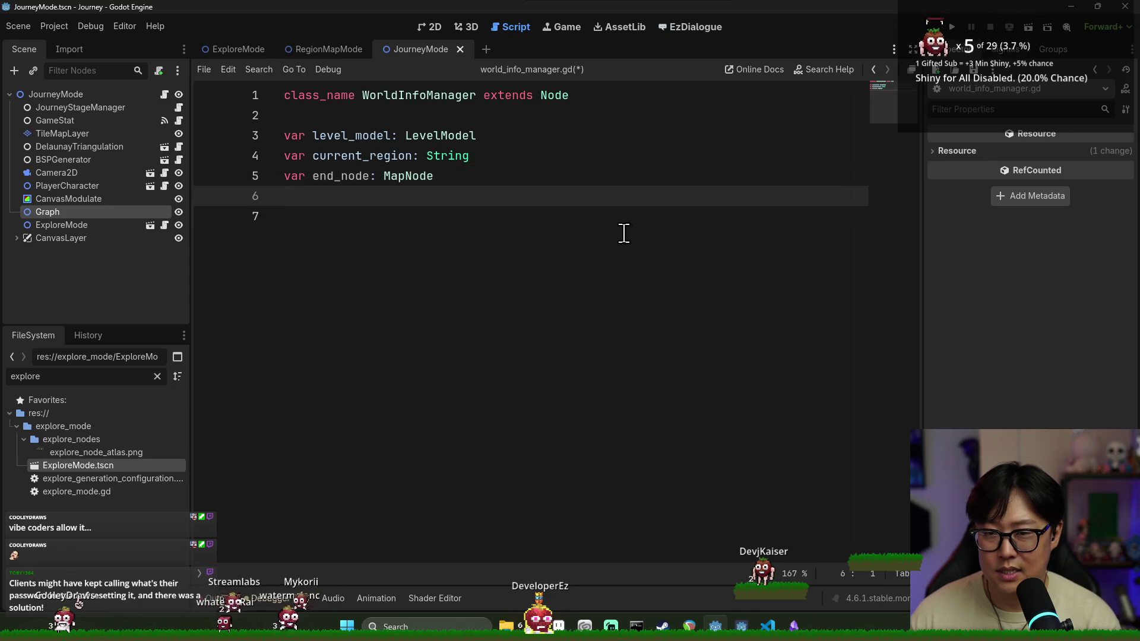
type("ar st")
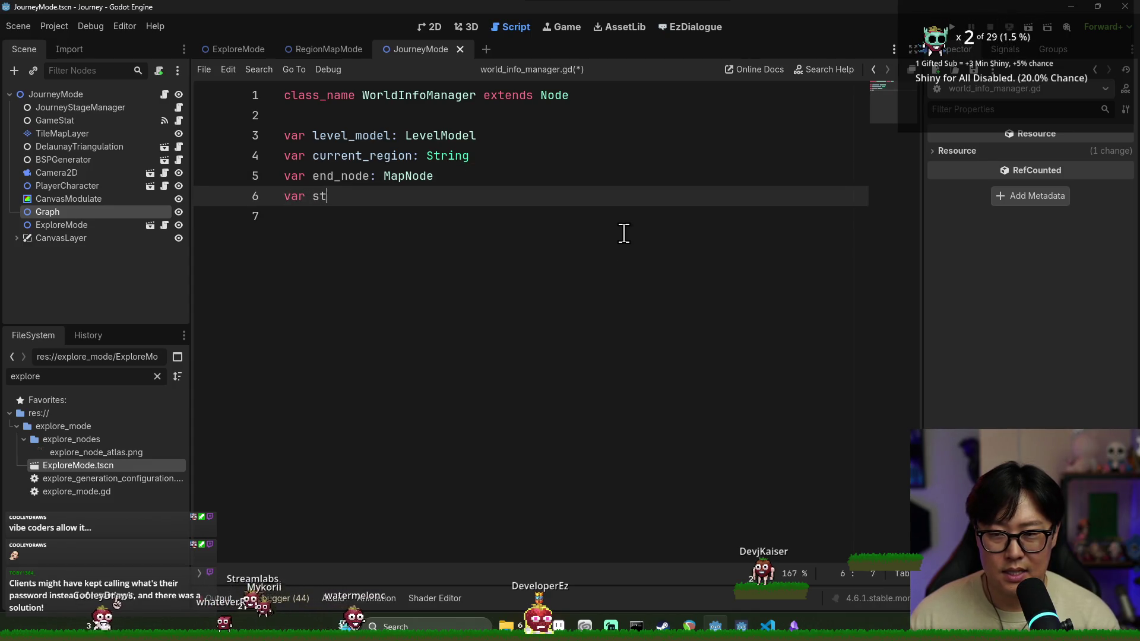
type("art_node: MapNode")
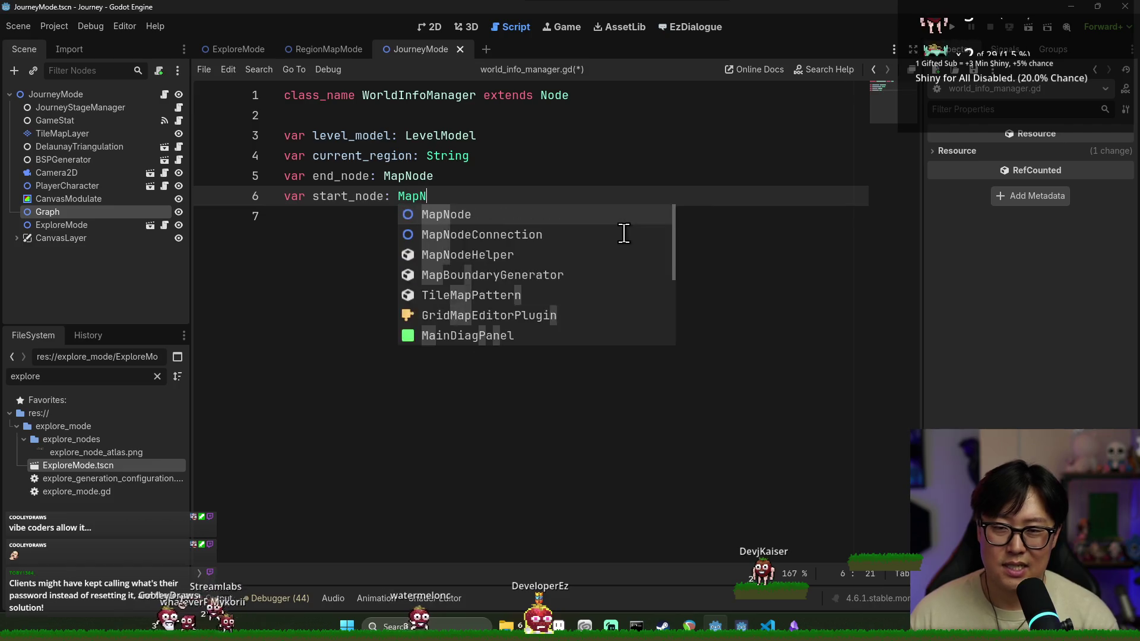
key("ctrl+s")
key("alt+Left")
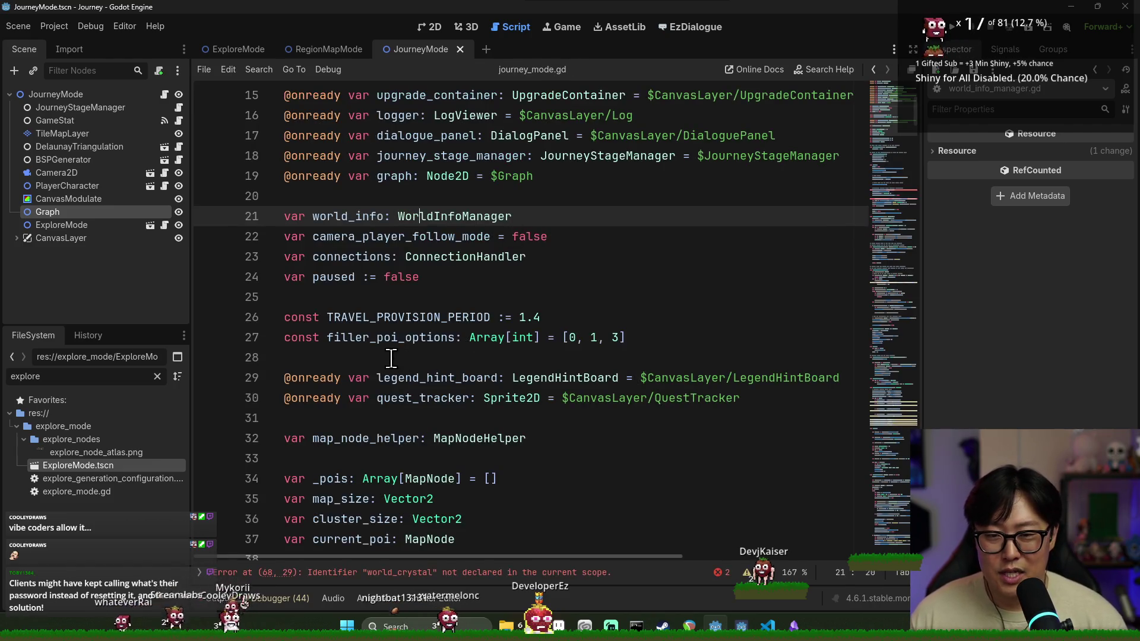
Step: Review where world_info is used in journey_mode.gd, including inside its setter
double_click(349, 219)
scroll(428, 348, "down", 5)
scroll(428, 347, "down", 4)
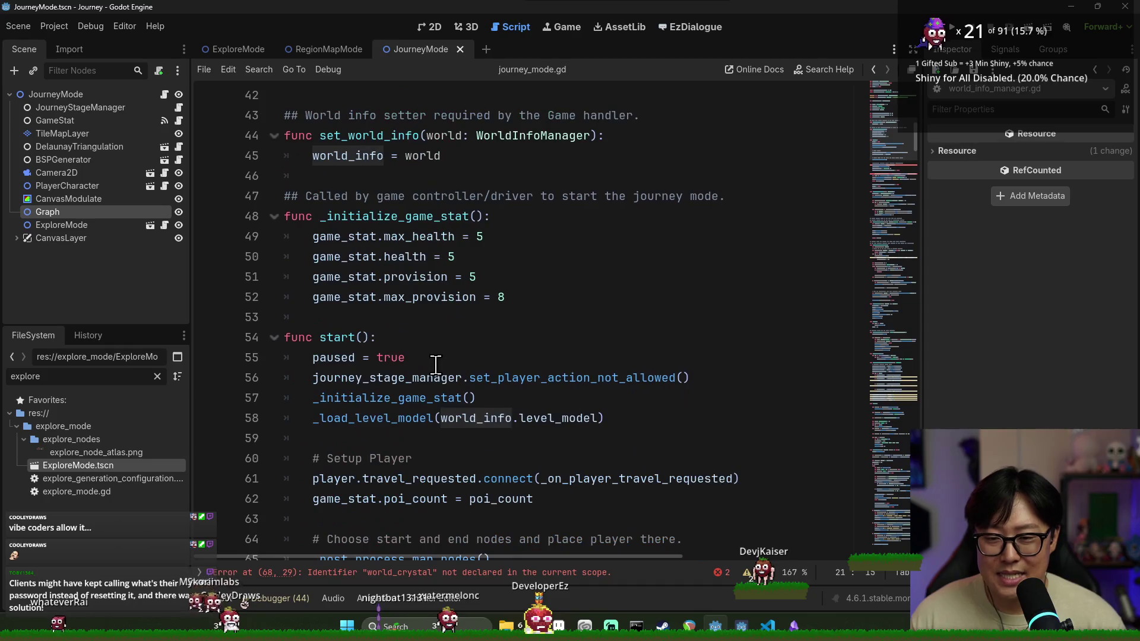
scroll(438, 357, "up", 2)
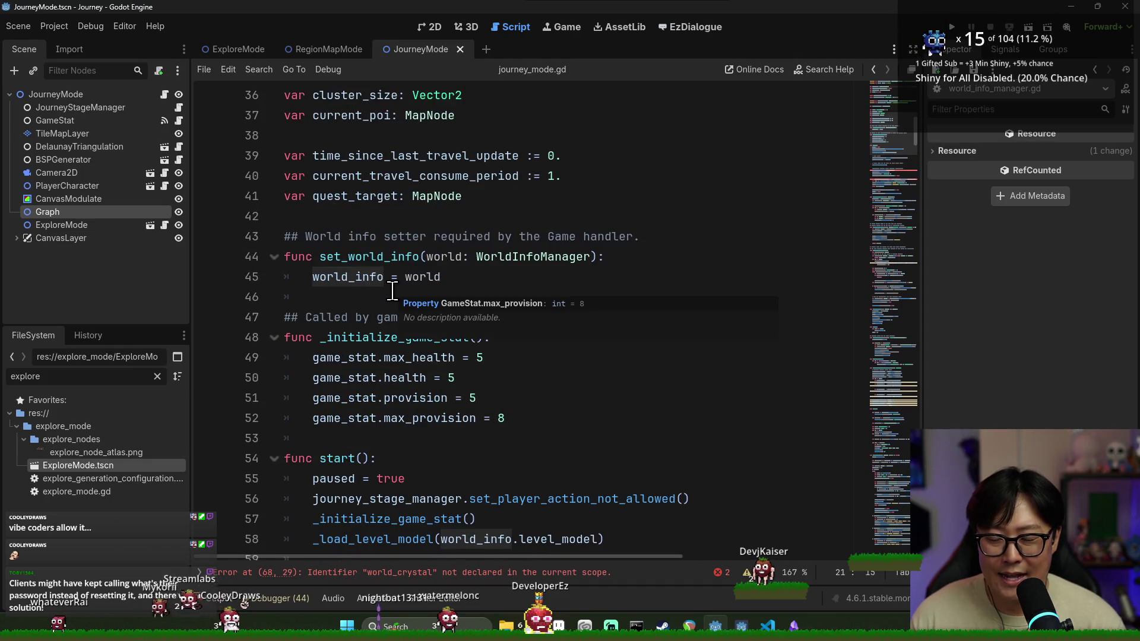
double_click(365, 277)
scroll(485, 248, "up", 3)
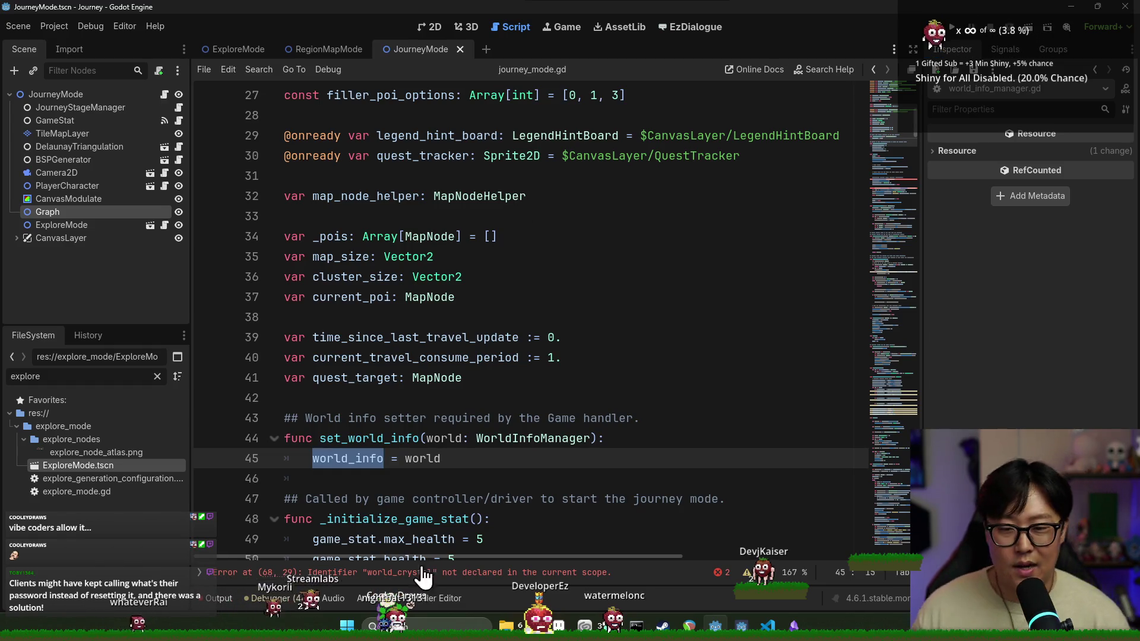
Step: Delete the end_node and start_node lines from WorldInfoManager and save both scripts
left_click(536, 443, "ctrl")
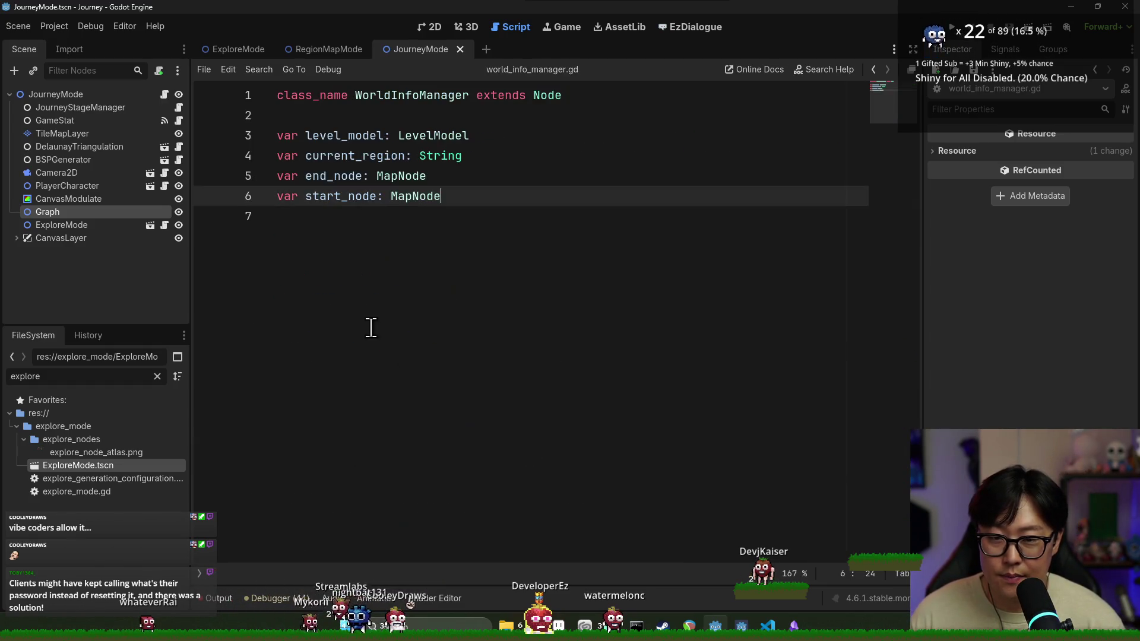
triple_click(345, 178)
left_click(502, 200)
left_click_drag(501, 200, 214, 172)
key("BackSpace")
left_click(535, 260)
key("ctrl+s")
key("alt+Left")
key("ctrl+s")
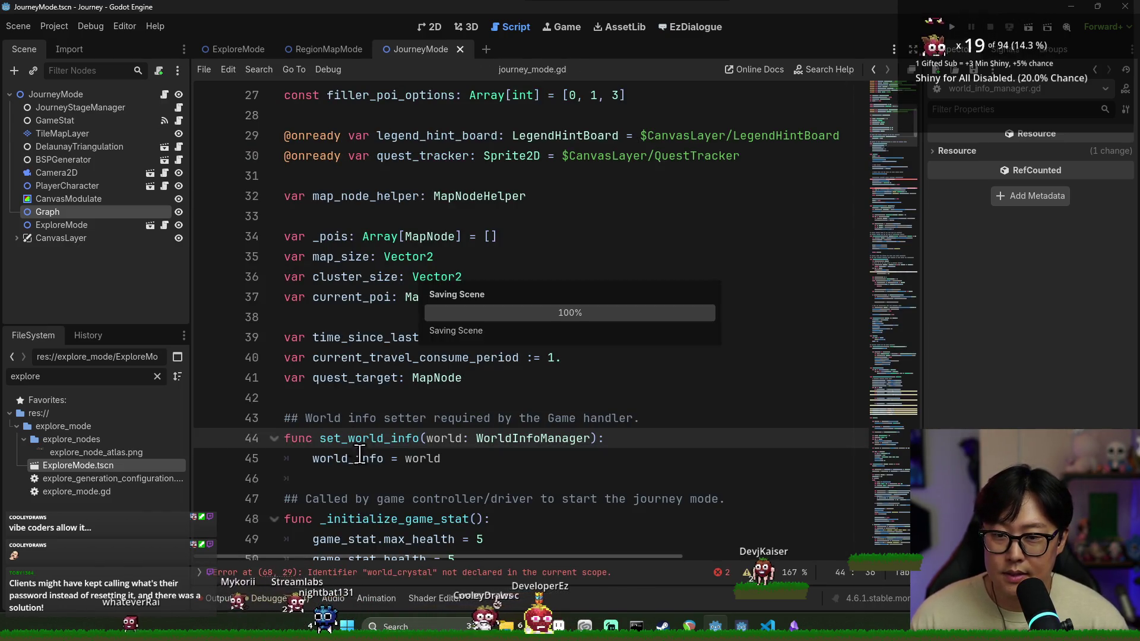
Step: Inspect world_info and the set_world_info function in the setter
left_click(350, 457)
double_click(350, 457)
double_click(411, 438)
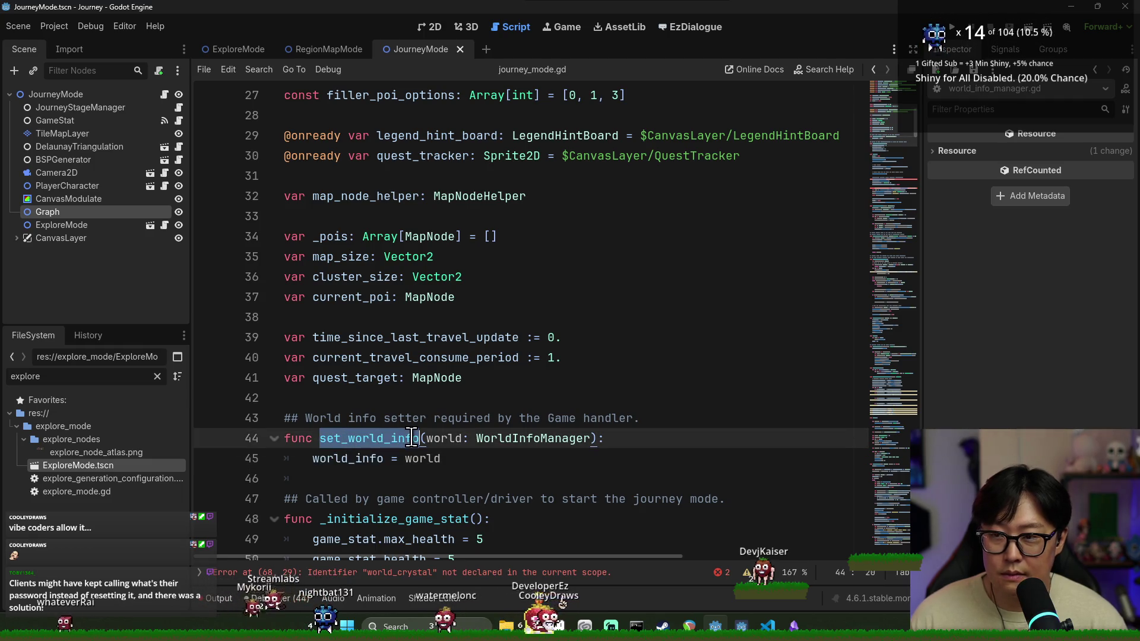
scroll(463, 475, "down", 2)
scroll(392, 319, "up", 2)
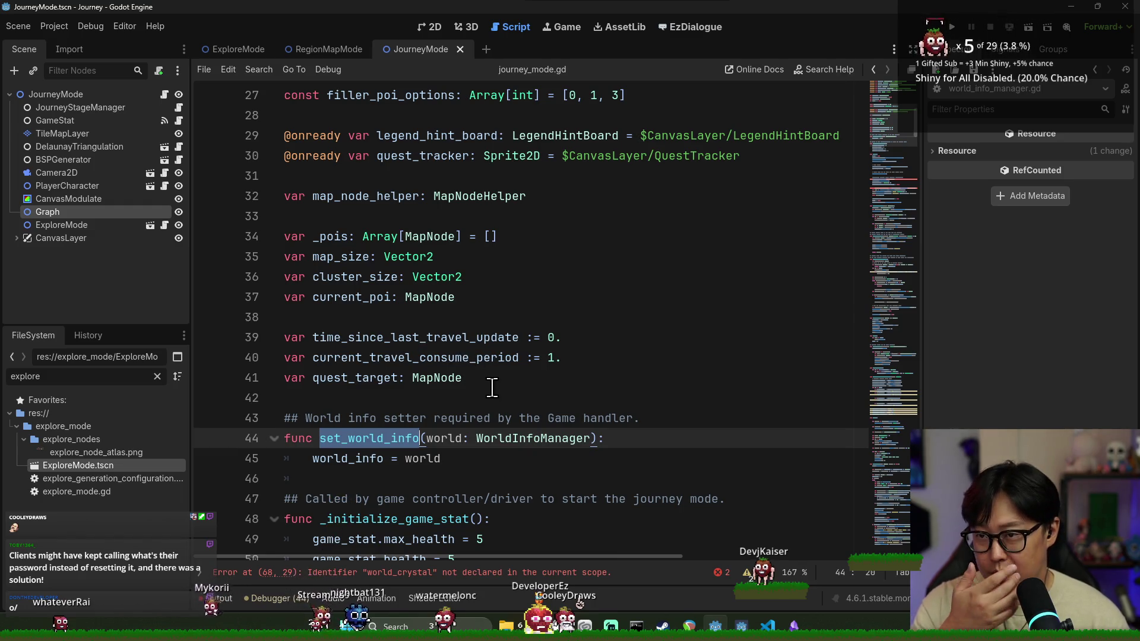
left_click(178, 107)
scroll(392, 173, "down", 1)
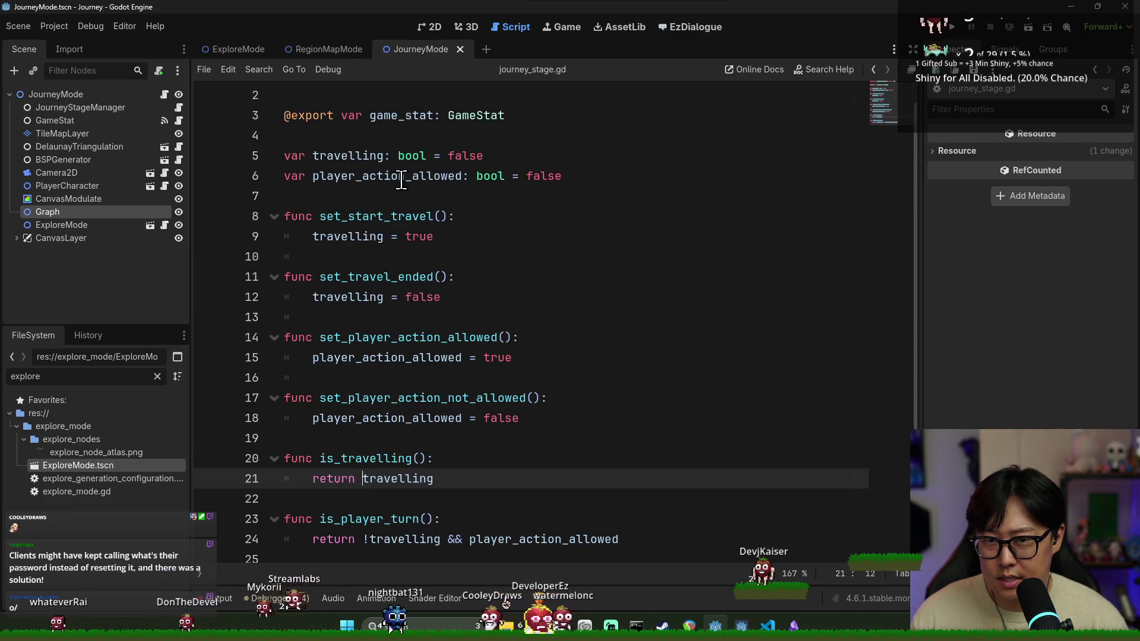
scroll(419, 221, "up", 1)
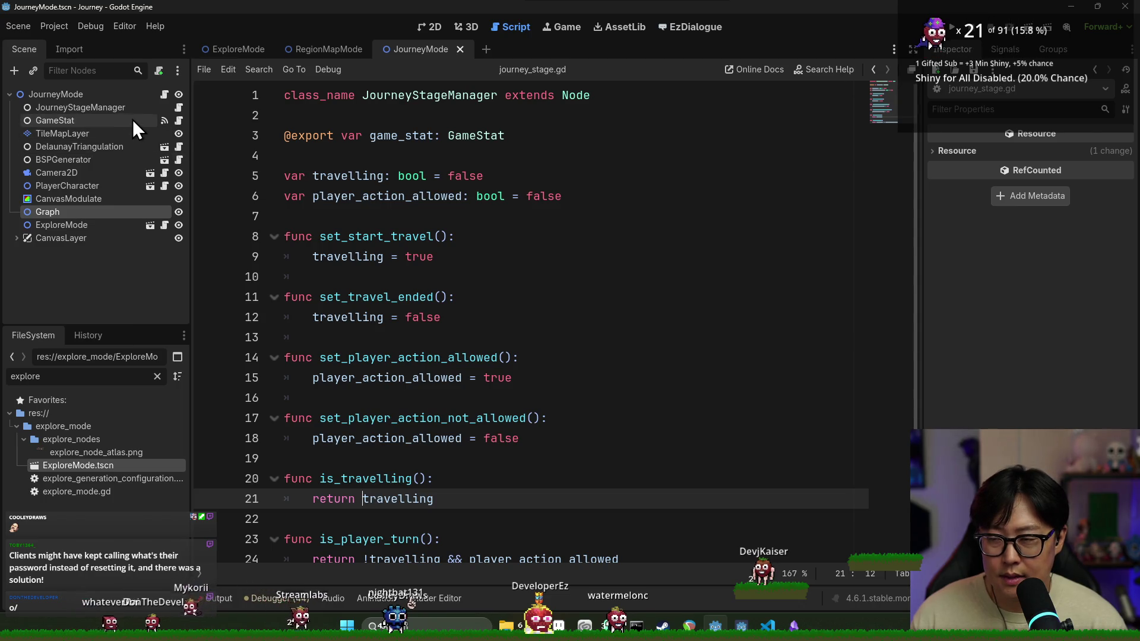
left_click(178, 121)
scroll(416, 214, "up", 4)
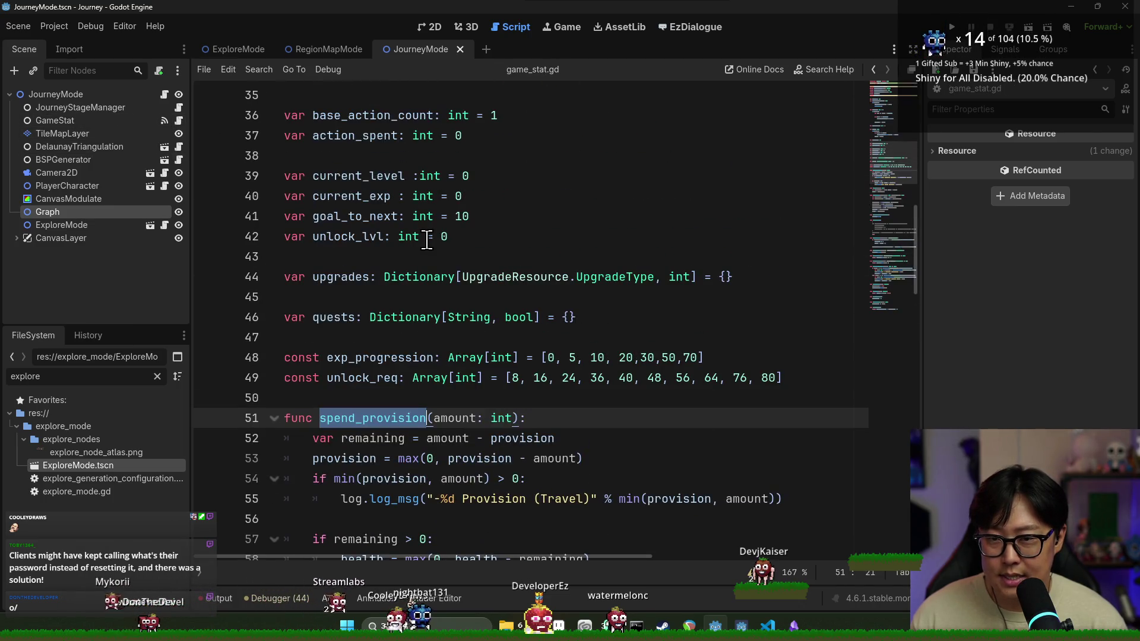
scroll(404, 215, "up", 8)
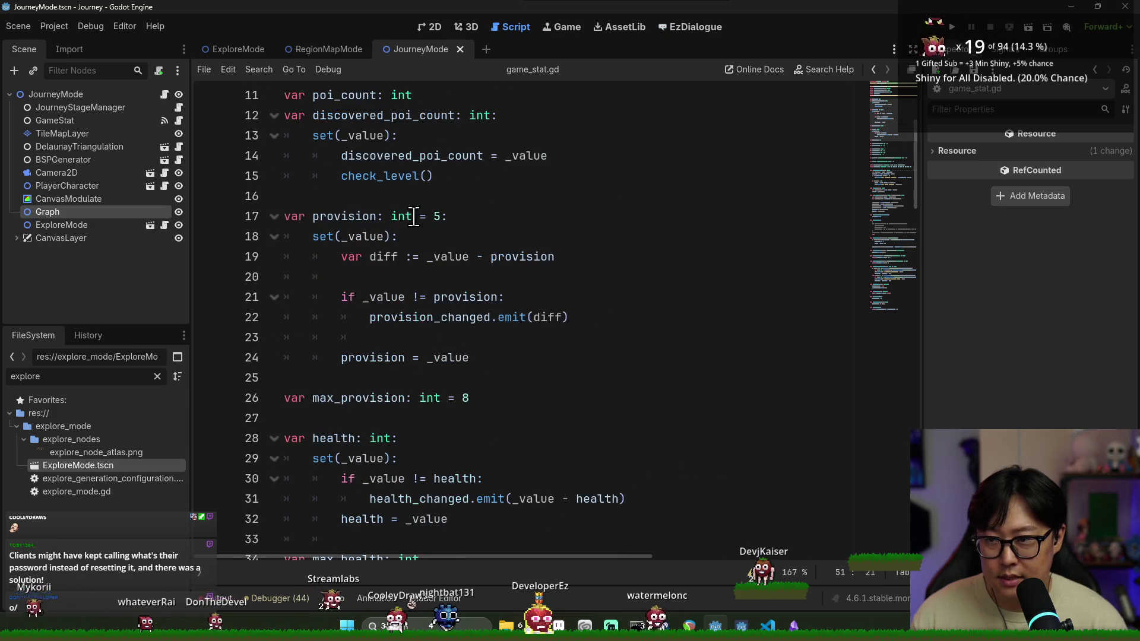
left_click(179, 107)
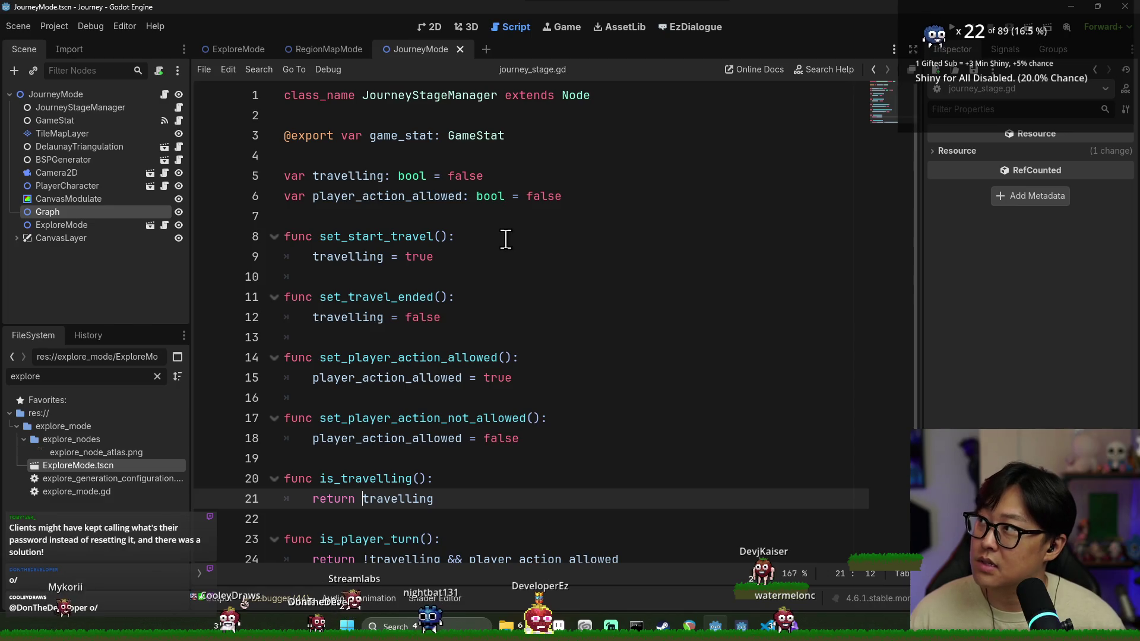
left_click(165, 95)
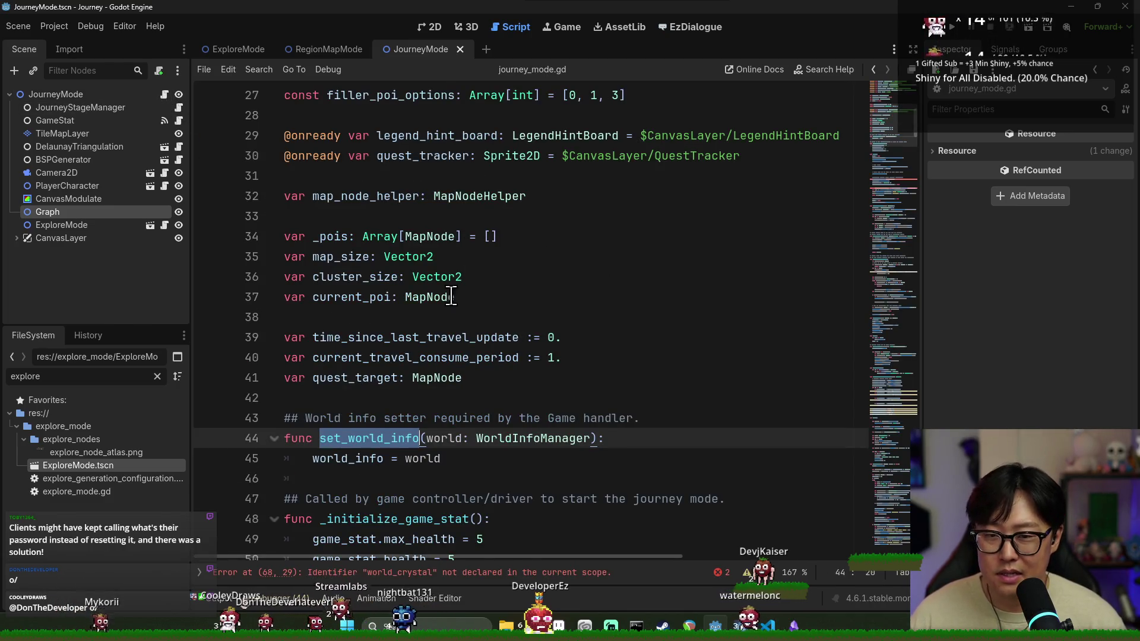
Step: Declare 'var start_node: MapNode' and 'var end_node: MapNode' under quest_target, then save
scroll(451, 297, "down", 2)
left_click(351, 276)
key("Return")
key("Return")
key("Up")
key("Up")
type("var start_n")
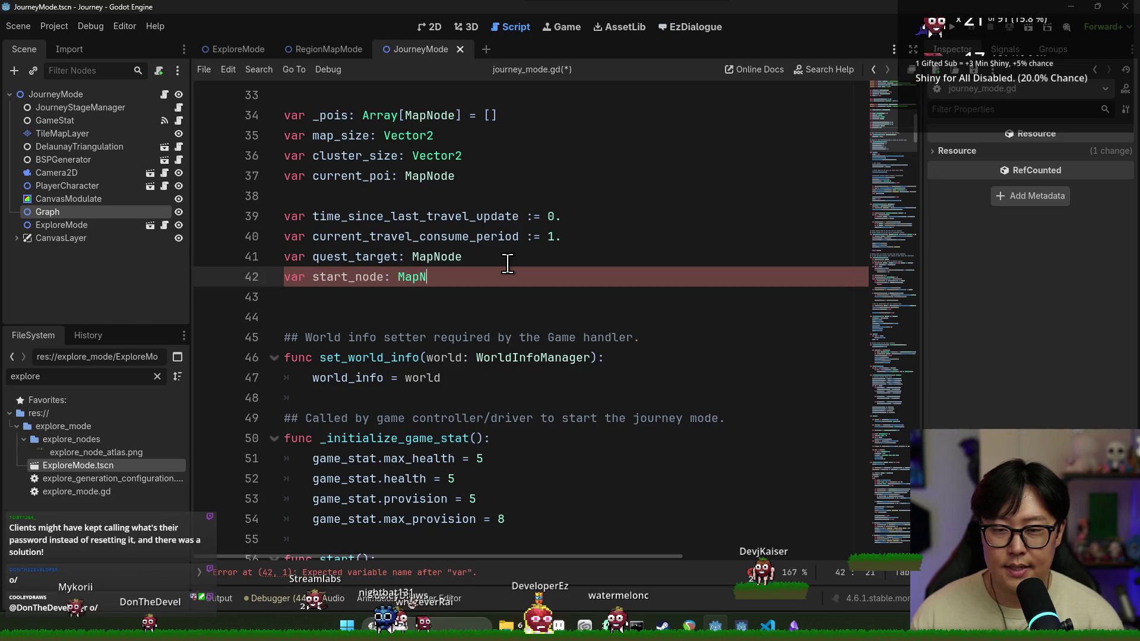
type("ode")
key("Return")
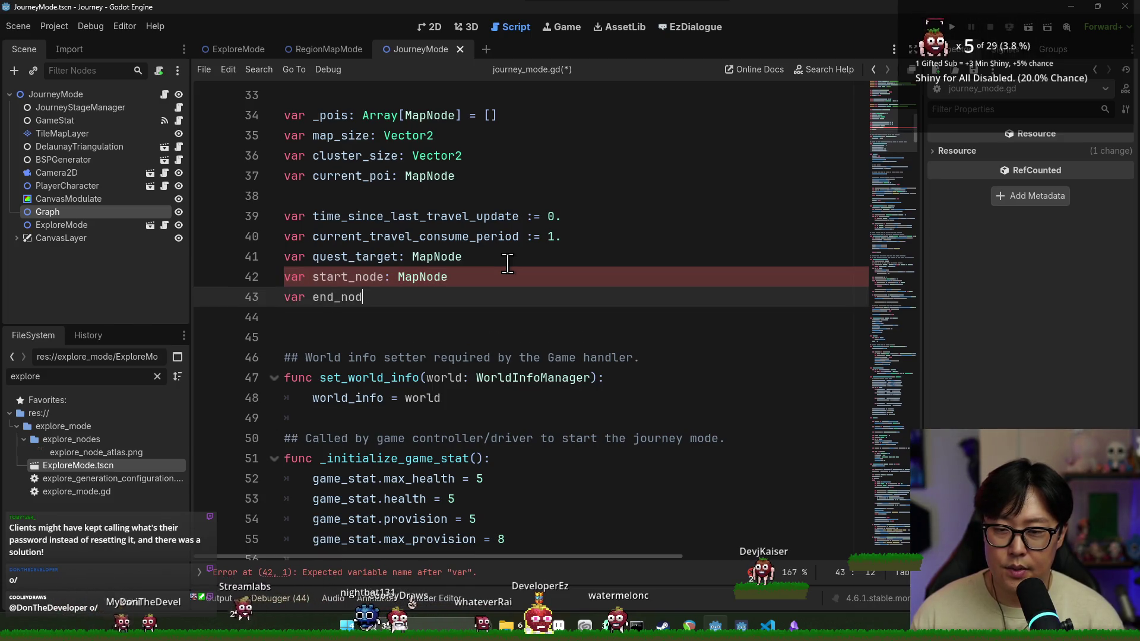
type("Node")
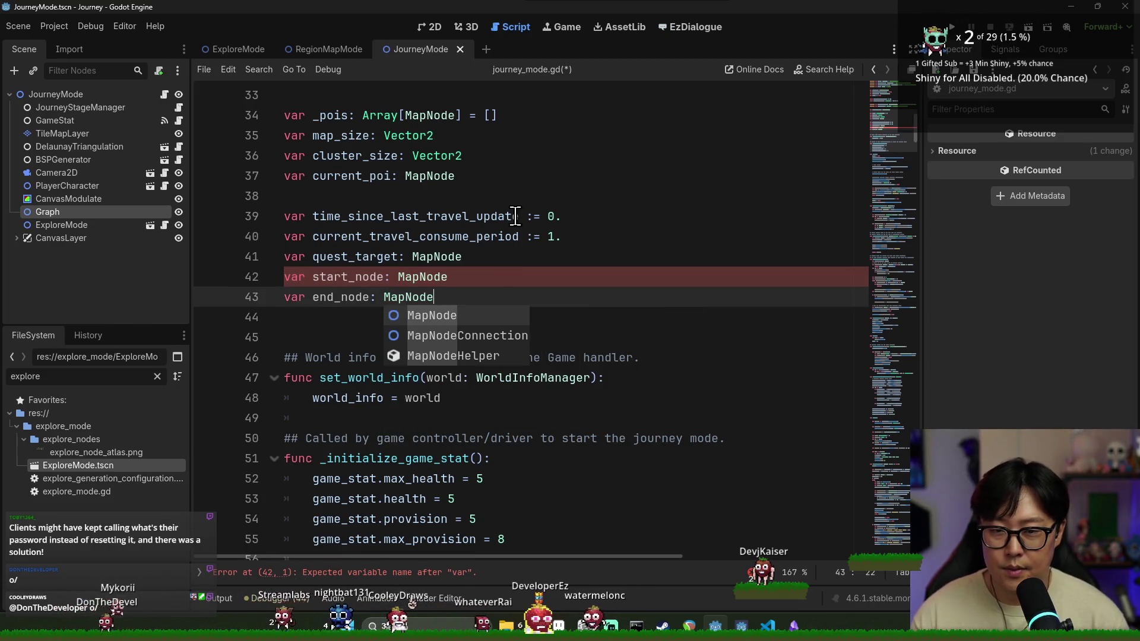
key("Return")
left_click(498, 263)
key("Return")
key("shift+Down")
key("shift+End")
key("ctrl+s")
scroll(457, 382, "down", 3)
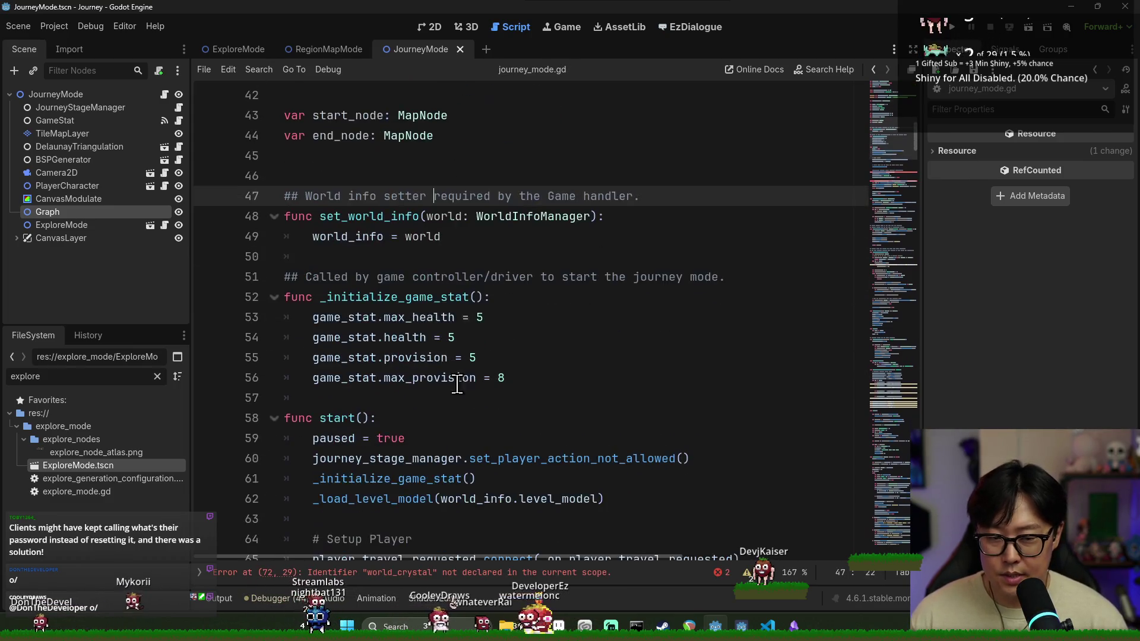
Step: Go from the line 72 error to the _post_process_map_nodes definition
left_click(452, 572)
left_click(421, 317)
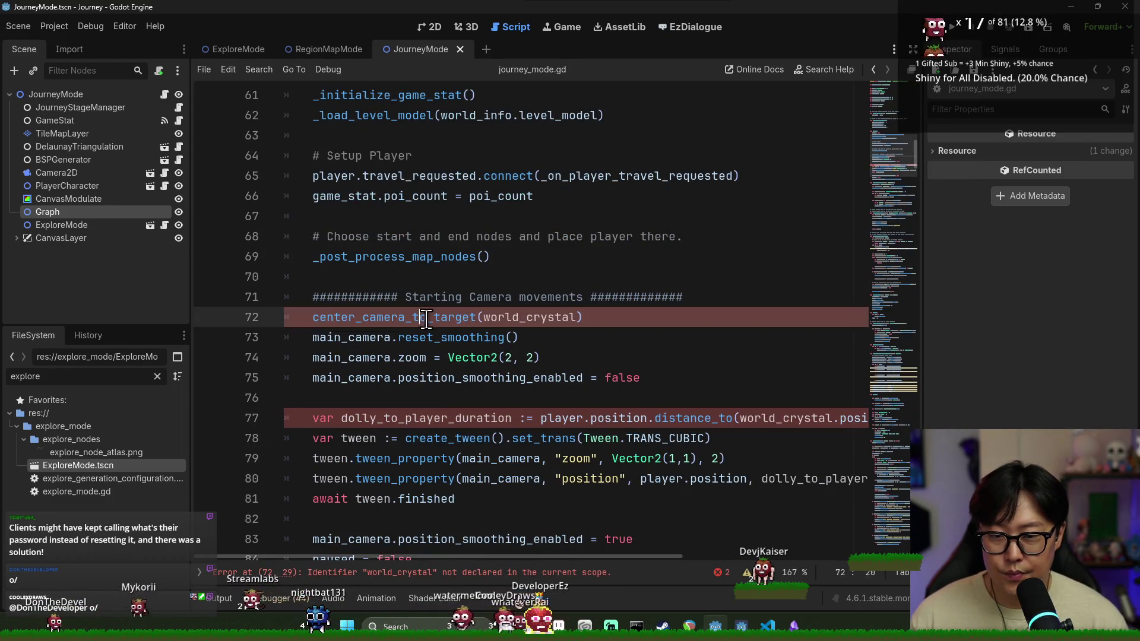
scroll(404, 321, "up", 1)
left_click(396, 321, "ctrl")
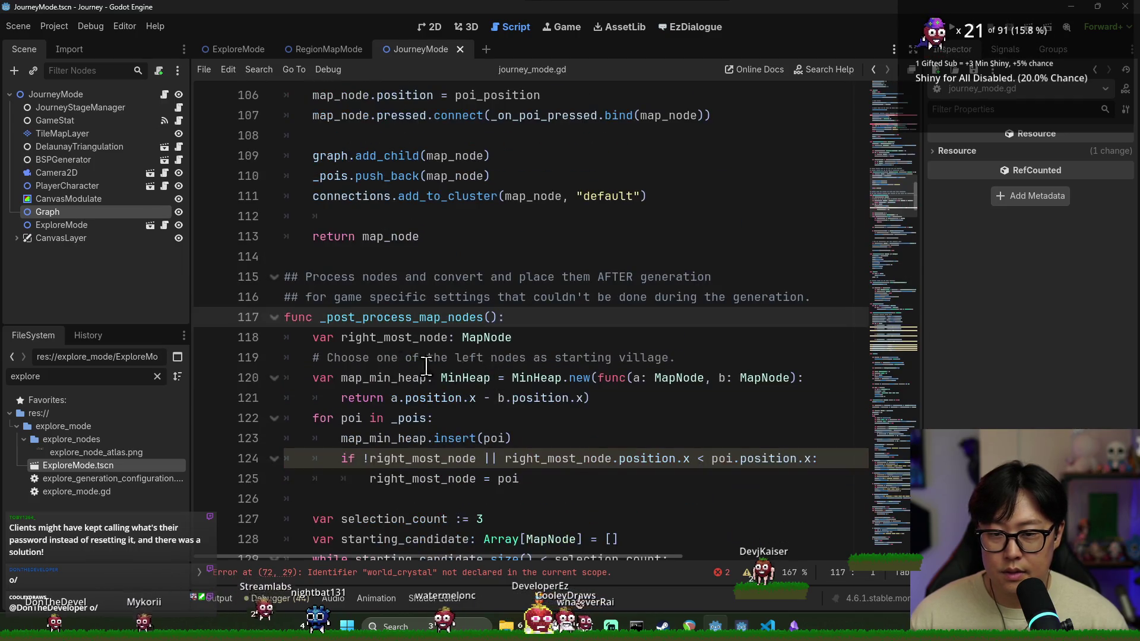
scroll(386, 361, "down", 3)
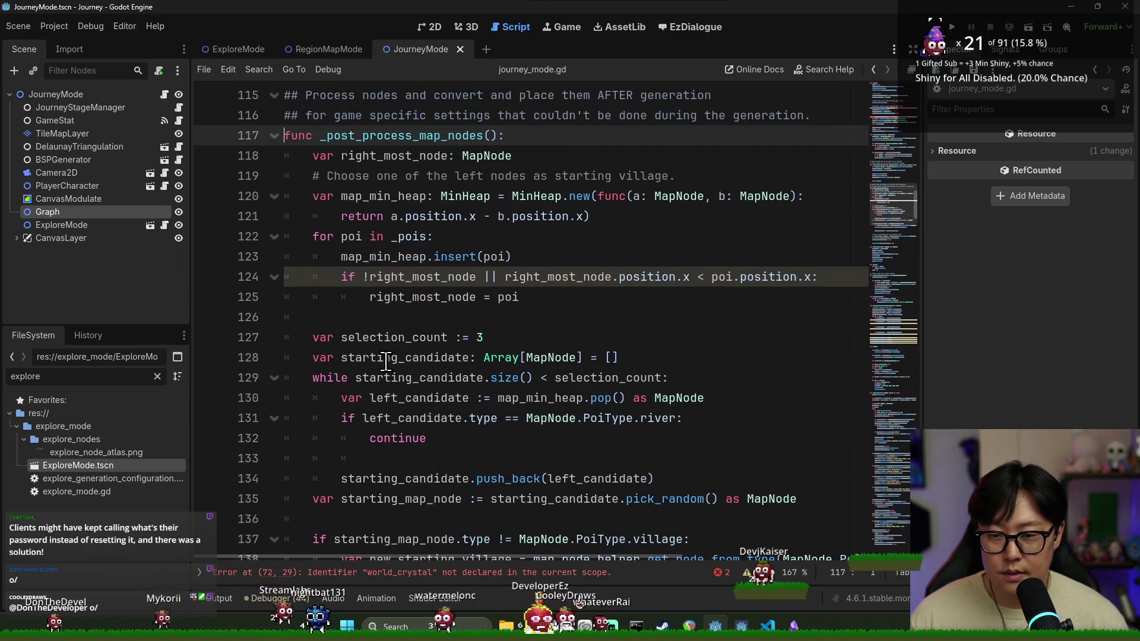
Step: Highlight uses of right_most_node, poi, _pois, selection_count, starting_candidate and left_candidate
double_click(369, 156)
double_click(352, 236)
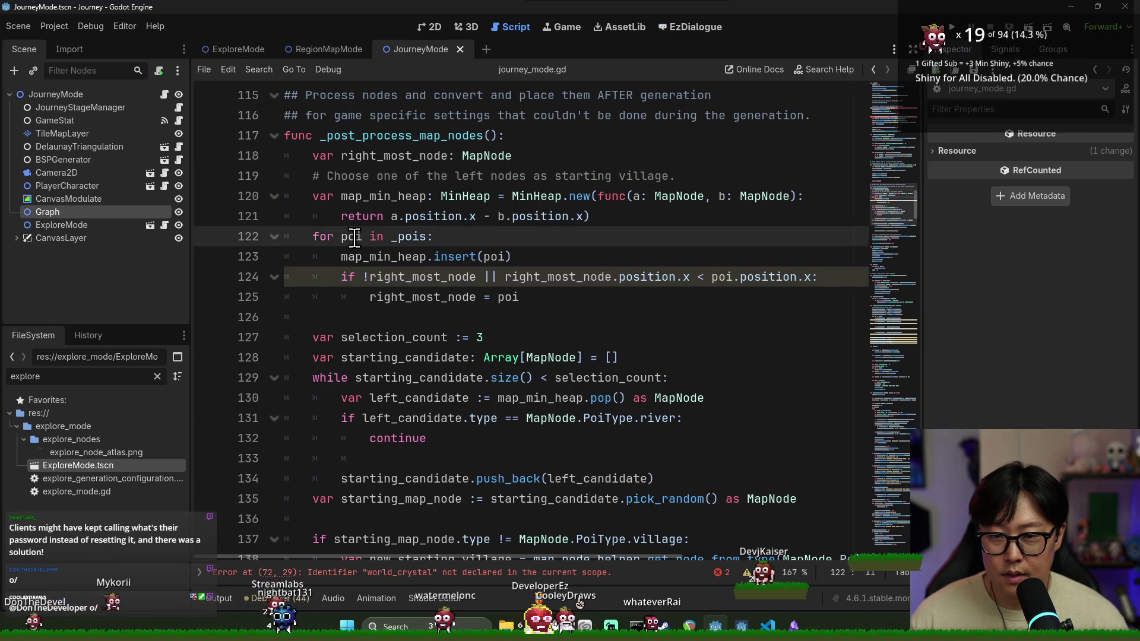
double_click(418, 237)
double_click(394, 337)
scroll(386, 337, "down", 2)
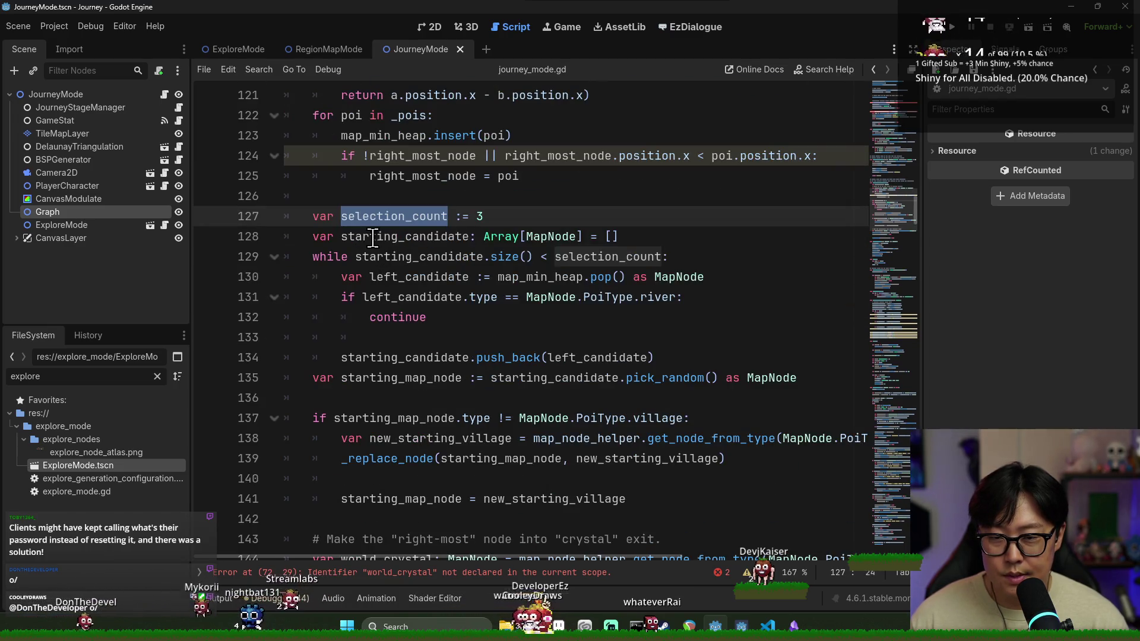
double_click(392, 257)
double_click(416, 277)
Step: Trace starting_map_node and new_starting_village through the village replacement code on lines 135–141
left_click(386, 317)
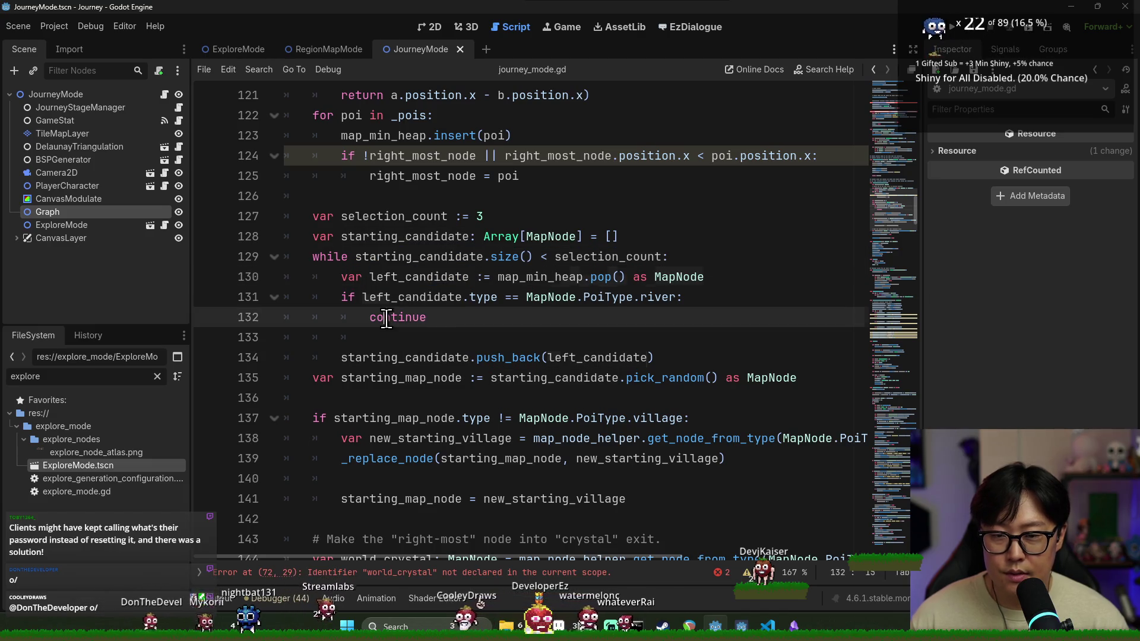
double_click(398, 378)
left_click(398, 377)
double_click(398, 377)
scroll(398, 368, "down", 2)
double_click(398, 377)
double_click(574, 378)
double_click(410, 378)
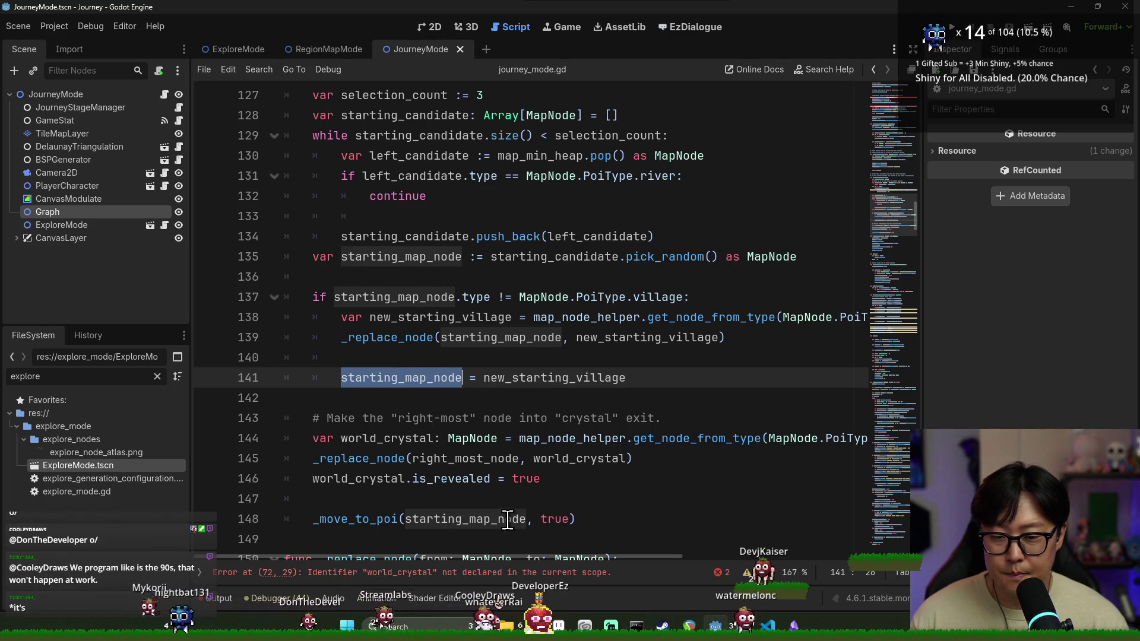
scroll(509, 519, "down", 2)
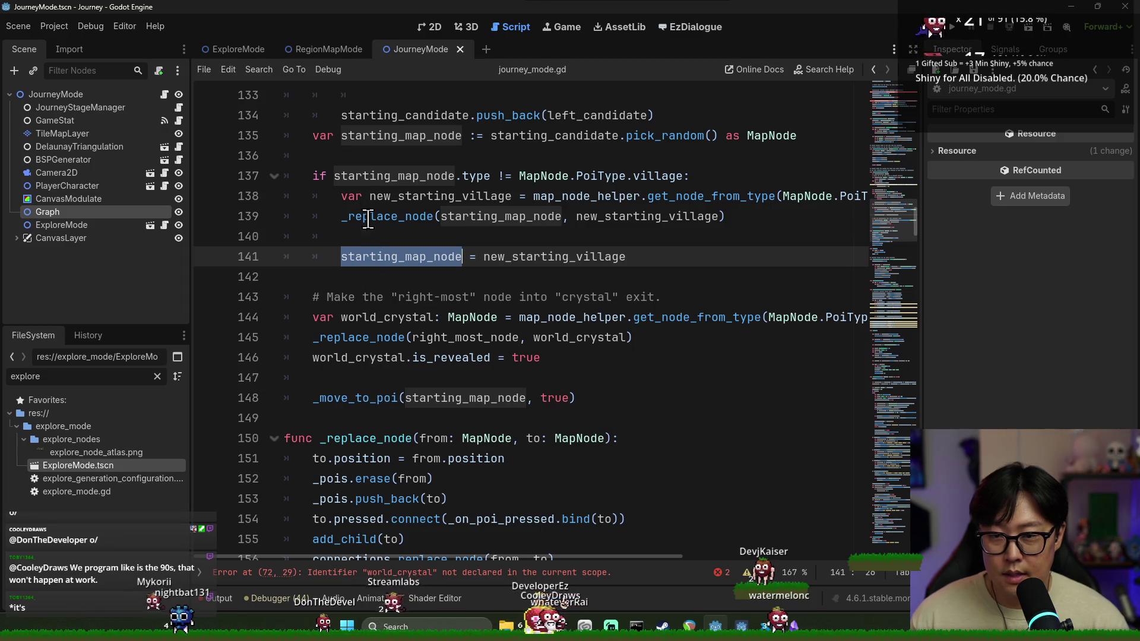
Step: Add a start_node = starting_map_node assignment below the is_revealed line
left_click(416, 378)
key("Return")
type("start")
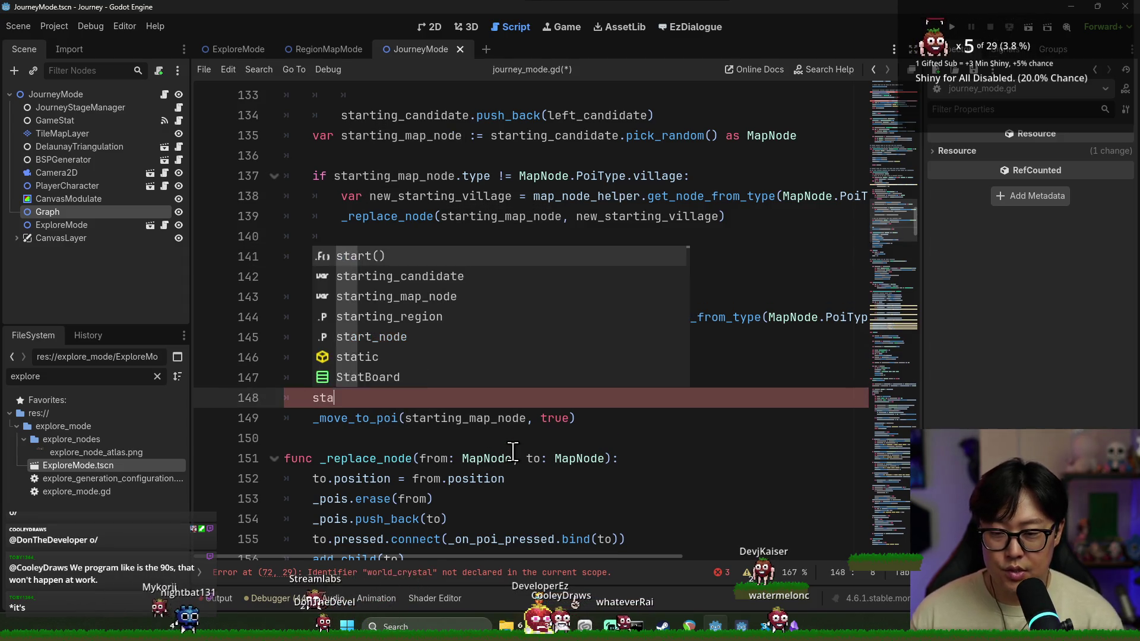
type("_node = ")
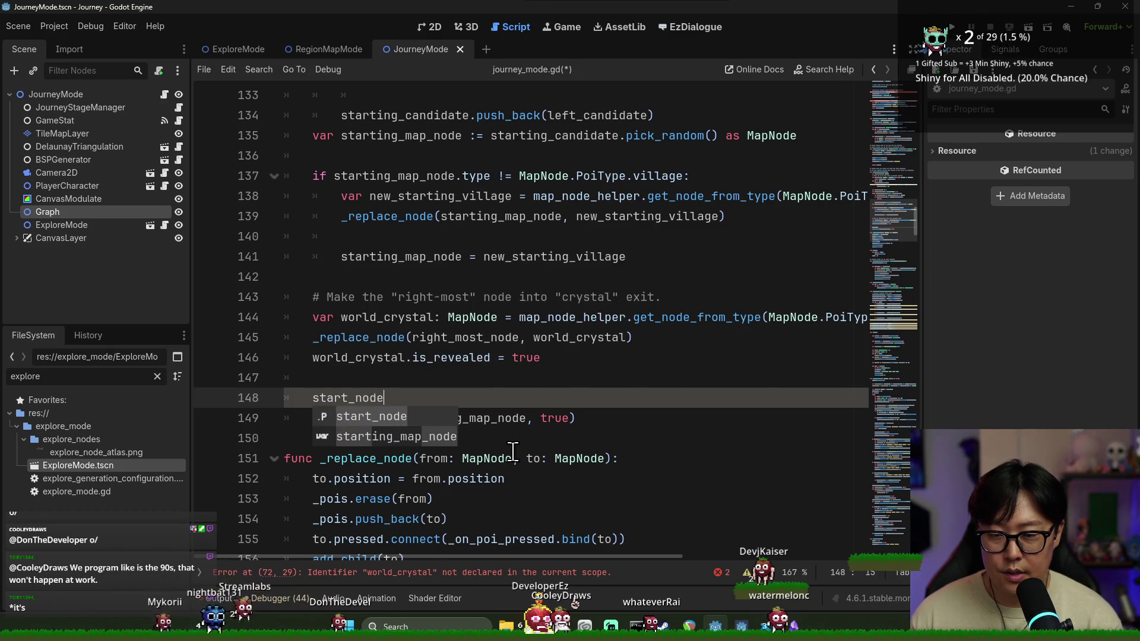
type("world_info")
left_click(442, 398)
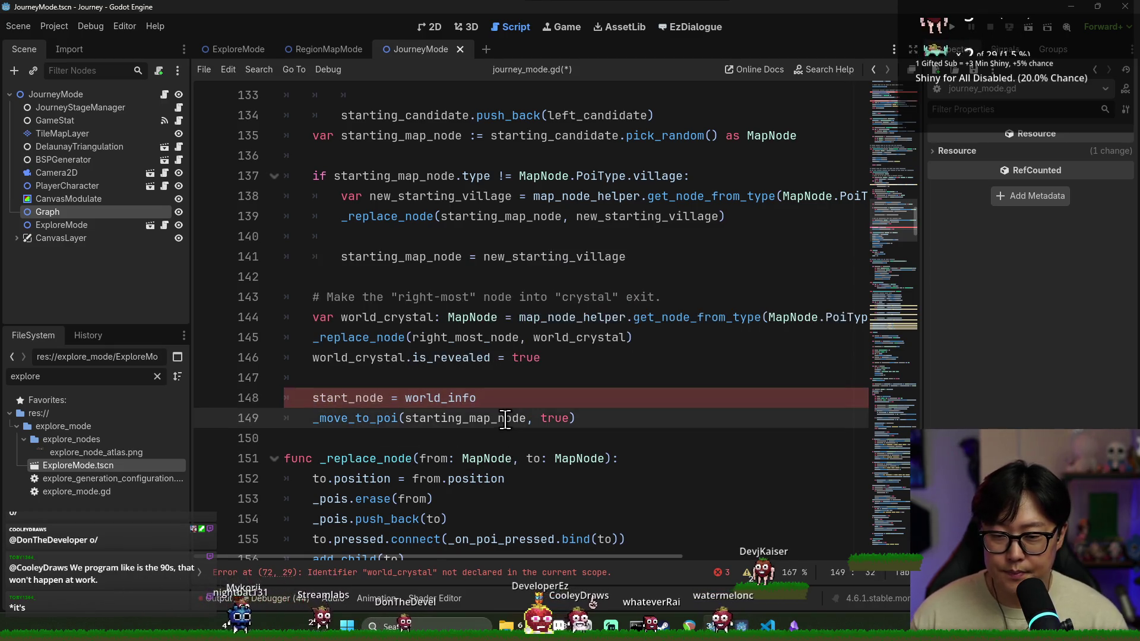
double_click(442, 398)
key("BackSpace")
double_click(465, 418)
key("ctrl+c")
left_click(405, 398)
key("ctrl+v")
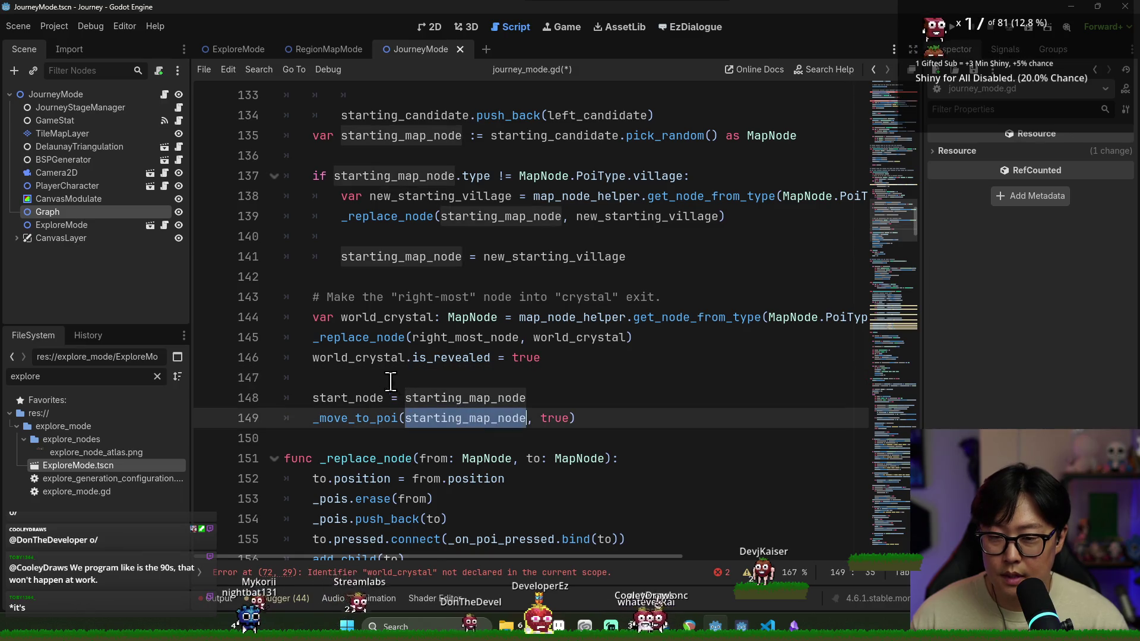
Step: Add an end_node = world_crystal assignment below the start_node line
double_click(361, 356)
left_click(568, 397)
key("Return")
type("end_node =")
key("ctrl+v")
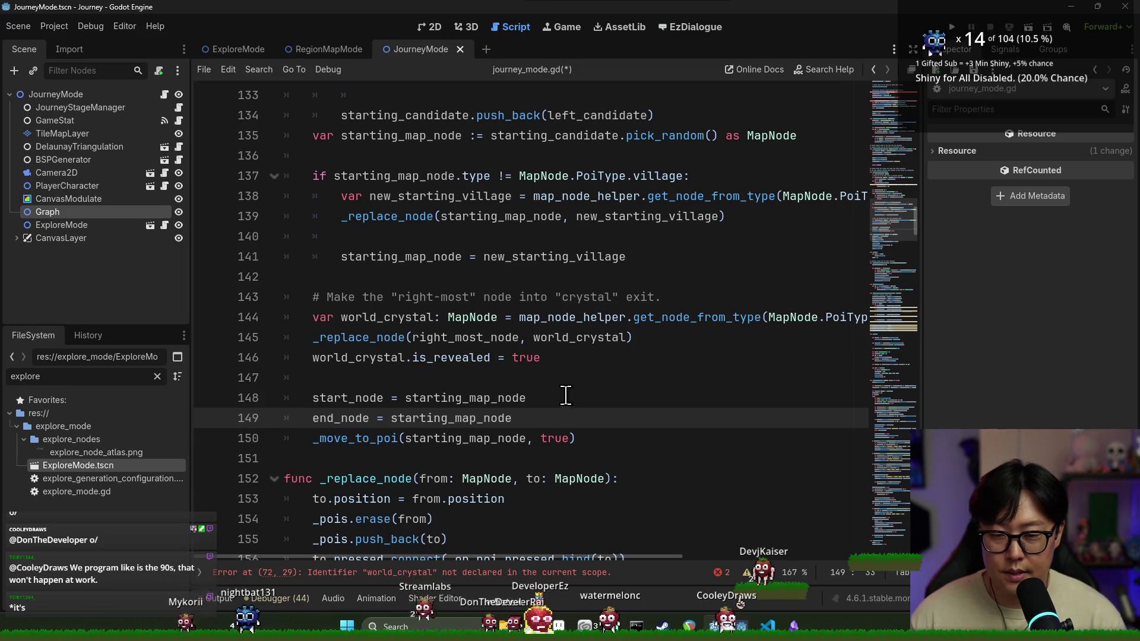
double_click(370, 356)
left_click(433, 418)
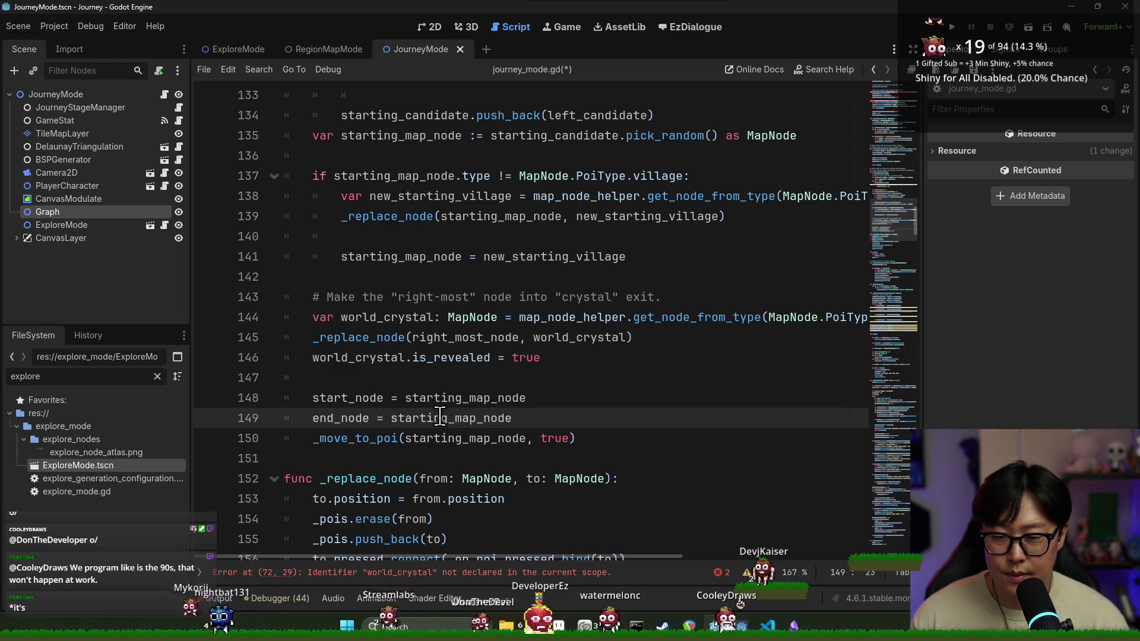
double_click(432, 418)
key("ctrl+v")
Step: Move the _move_to_poi line into start(), just after the _post_process_map_nodes() call
triple_click(452, 438)
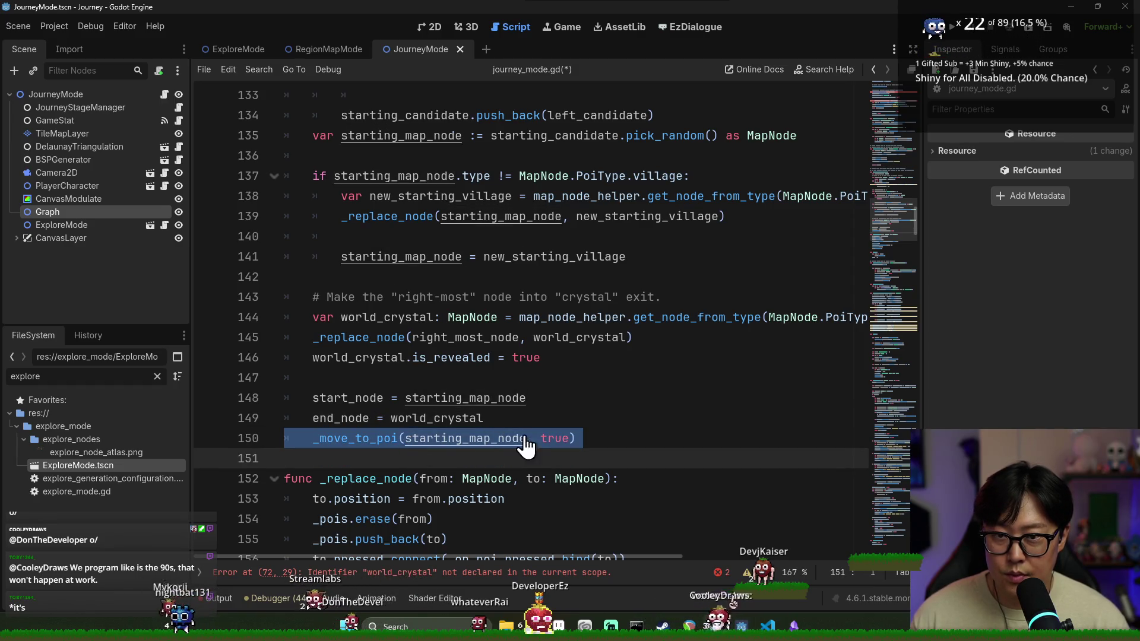
key("BackSpace")
key("ctrl+s")
scroll(416, 297, "up", 8)
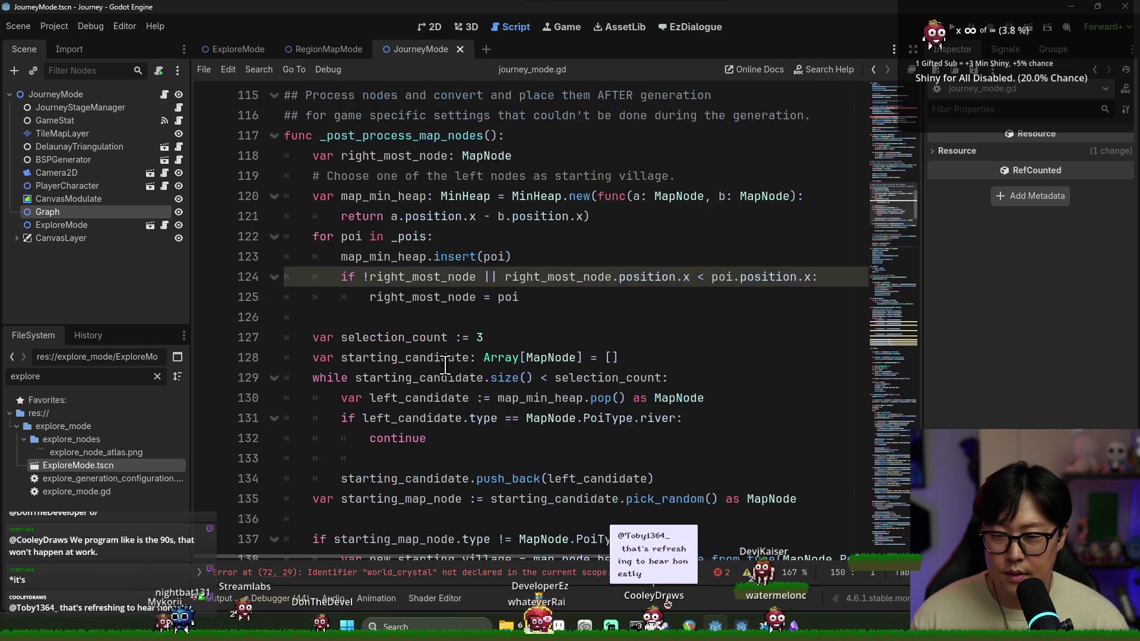
double_click(352, 254)
key("ctrl+f")
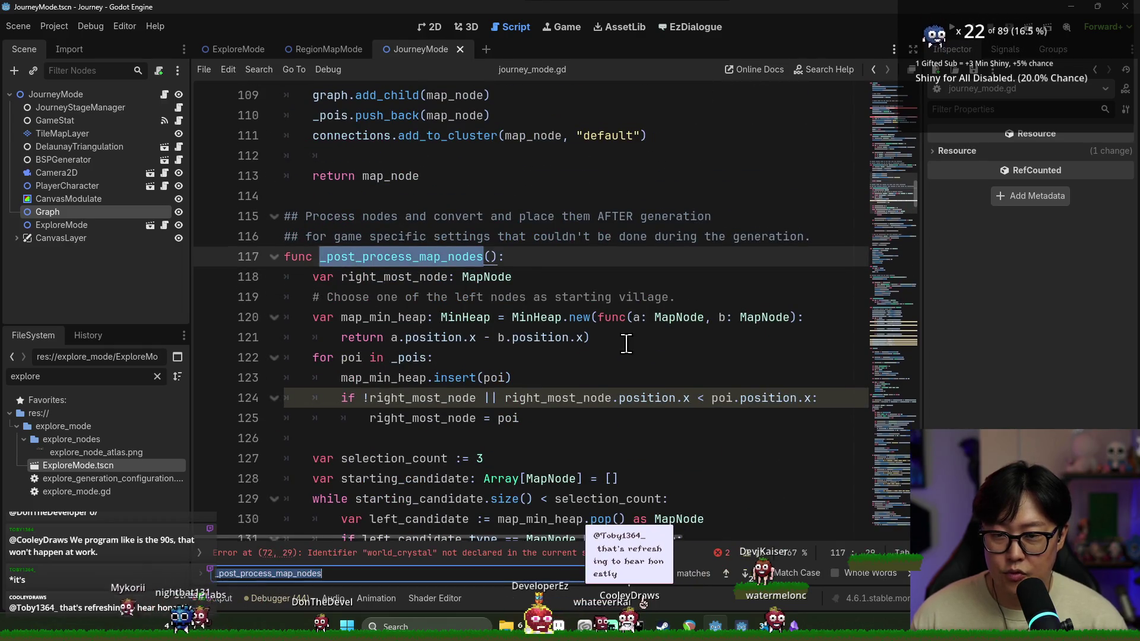
key("Return")
left_click(497, 336)
key("ctrl+v")
key("Up")
key("shift+Tab")
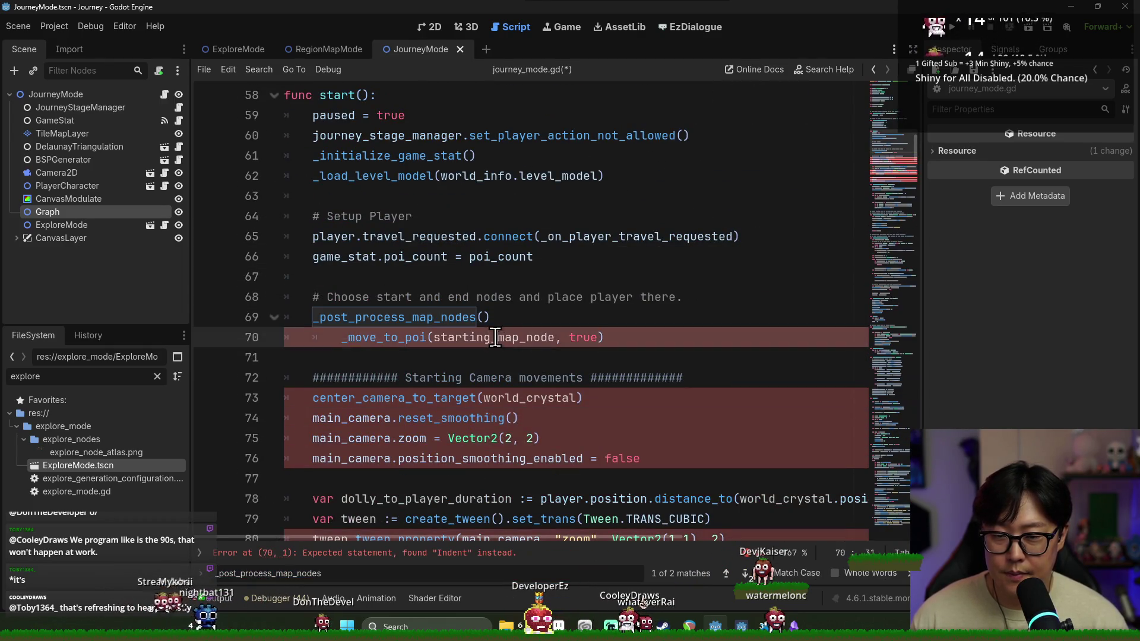
Step: Change the moved call's argument from starting_map_node to start_node and save
double_click(498, 338)
type("start")
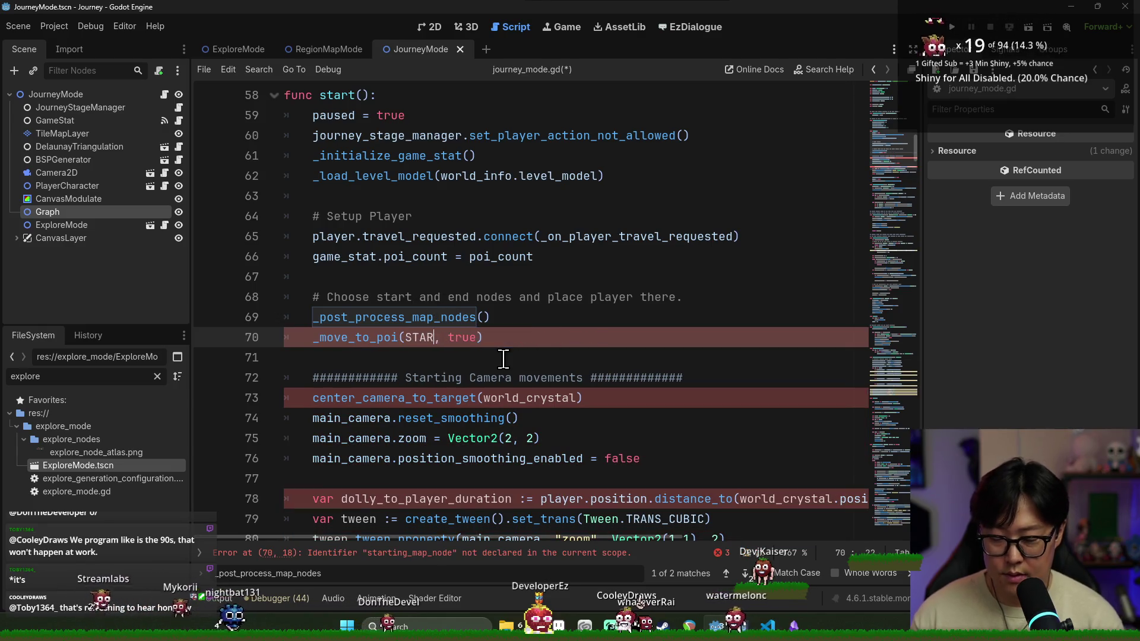
key("BackSpace")
key("BackSpace")
key("BackSpace")
type("tart_node")
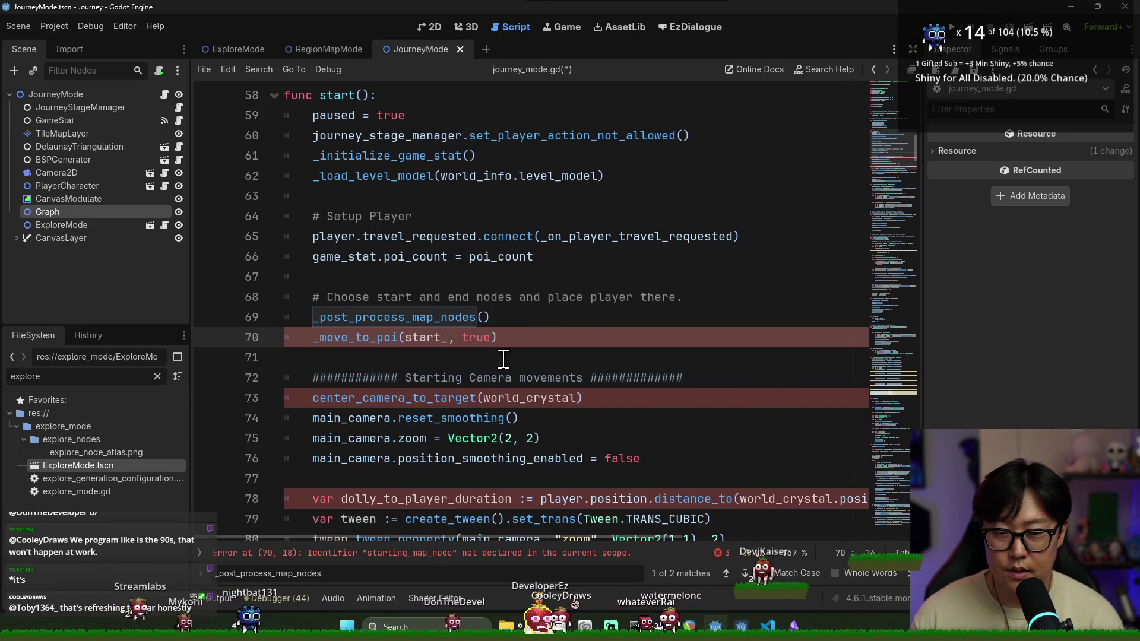
left_click(541, 297)
key("ctrl+s")
key("Up")
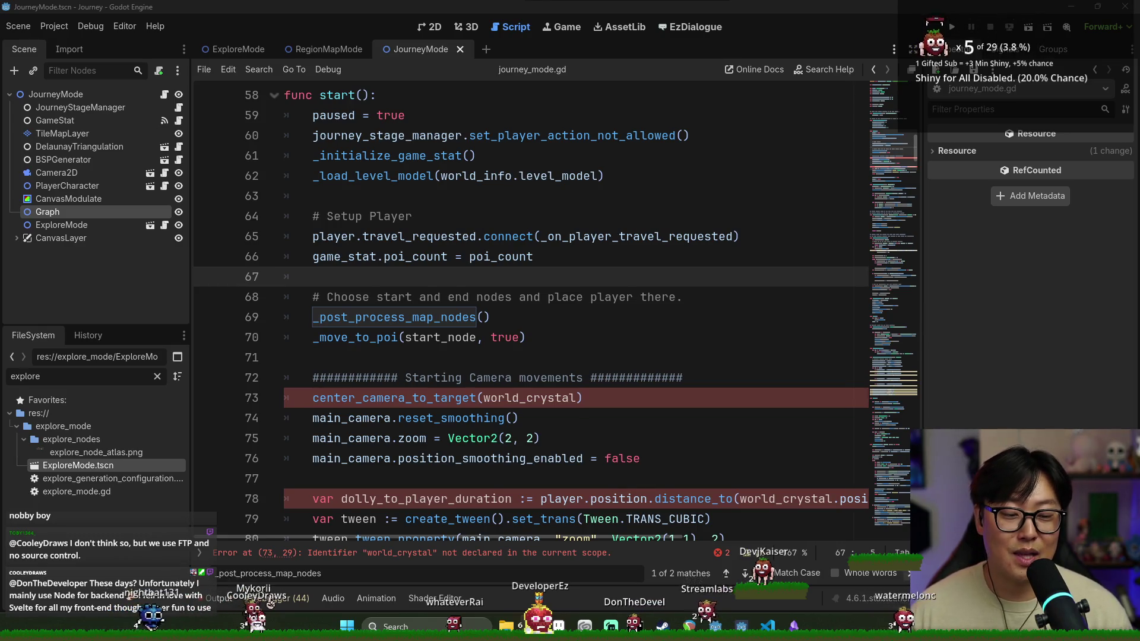
Step: Close the script's find bar and switch away to another window
key("Escape")
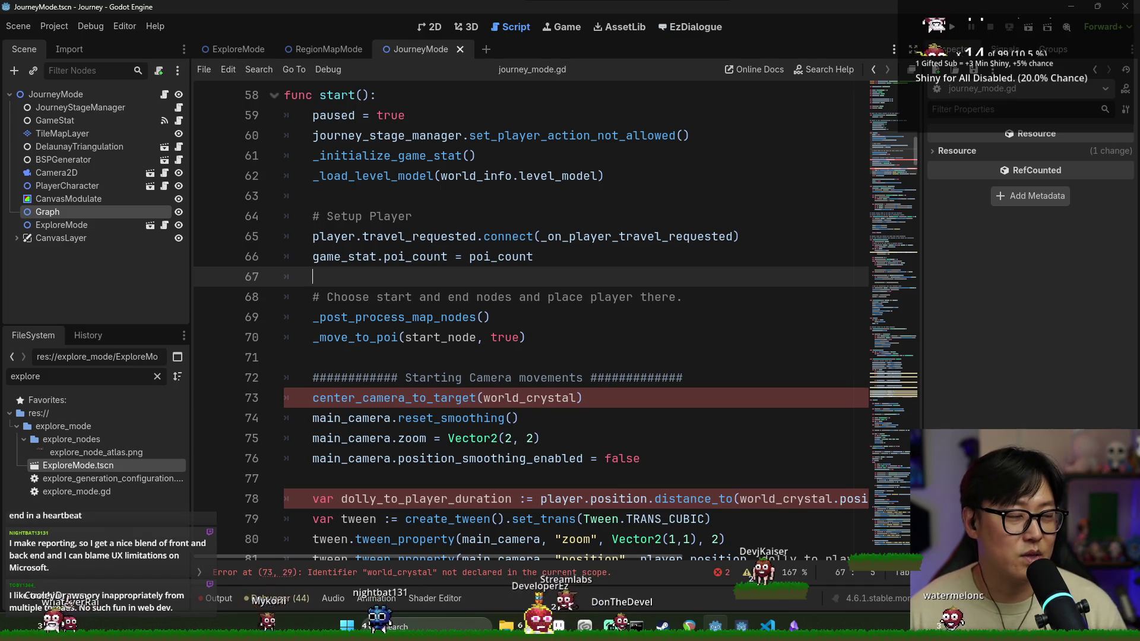
key("alt+Tab")
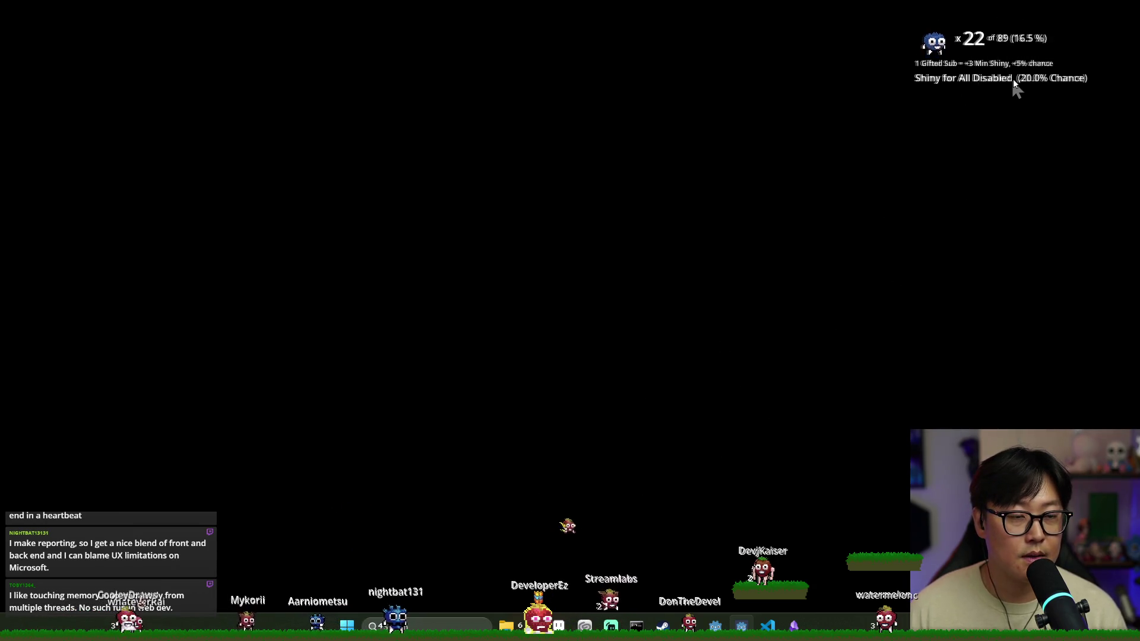
Step: Switch from Chrome back to Godot's journey_mode.gd script editor
key("alt+Tab")
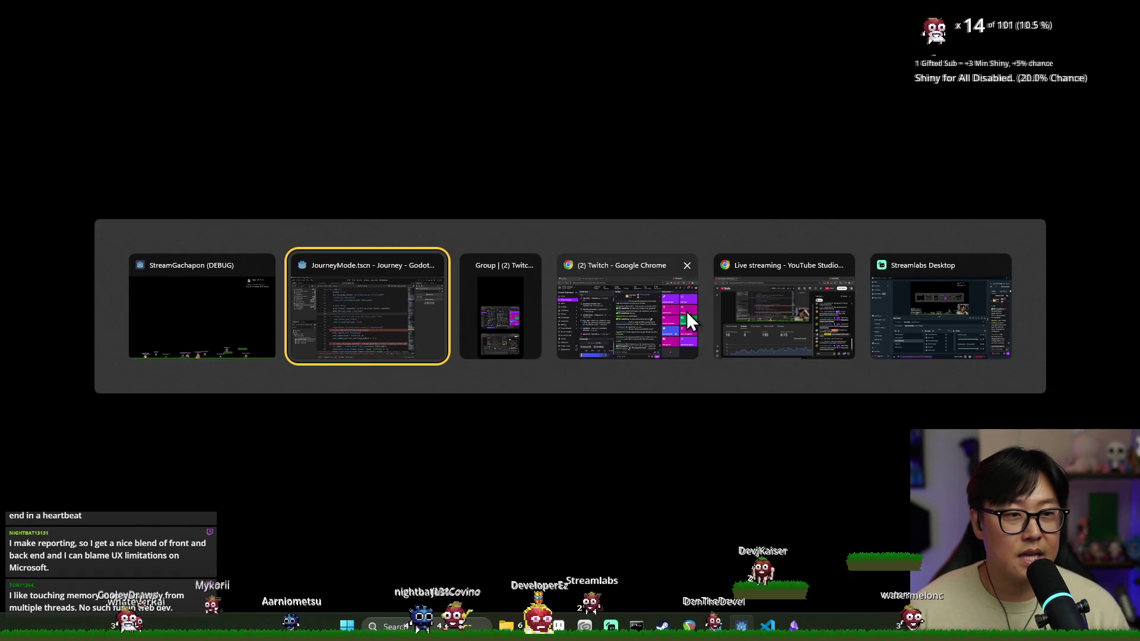
left_click(367, 340)
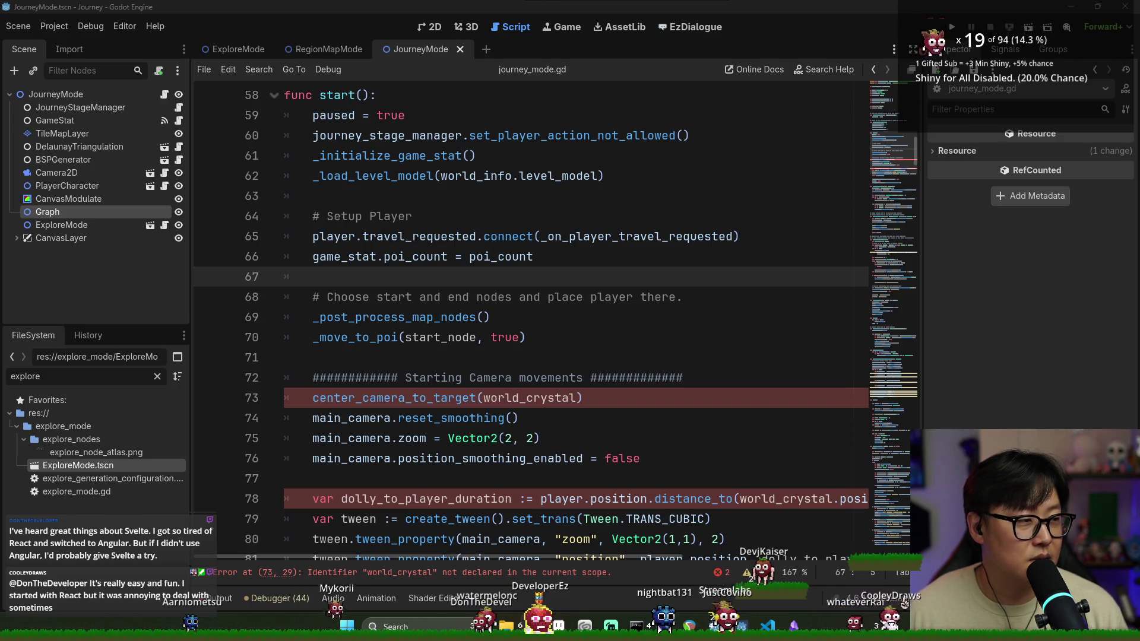
Step: Restore end_node as the camera target and use end_node instead of world_crystal on line 78, then save
key("ctrl+z")
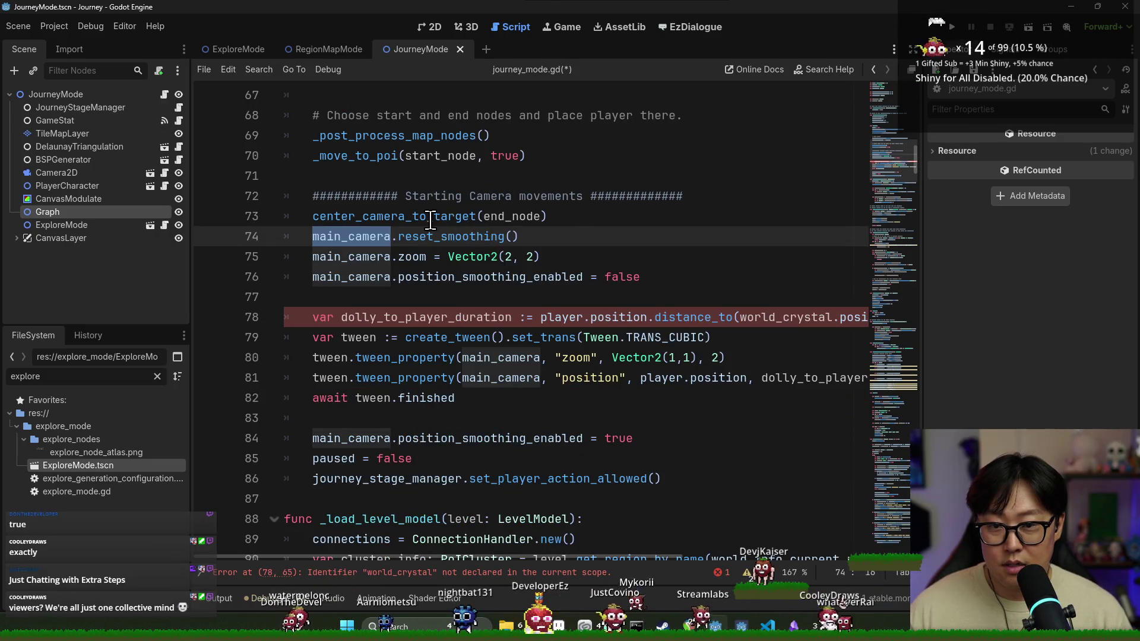
left_click(435, 256)
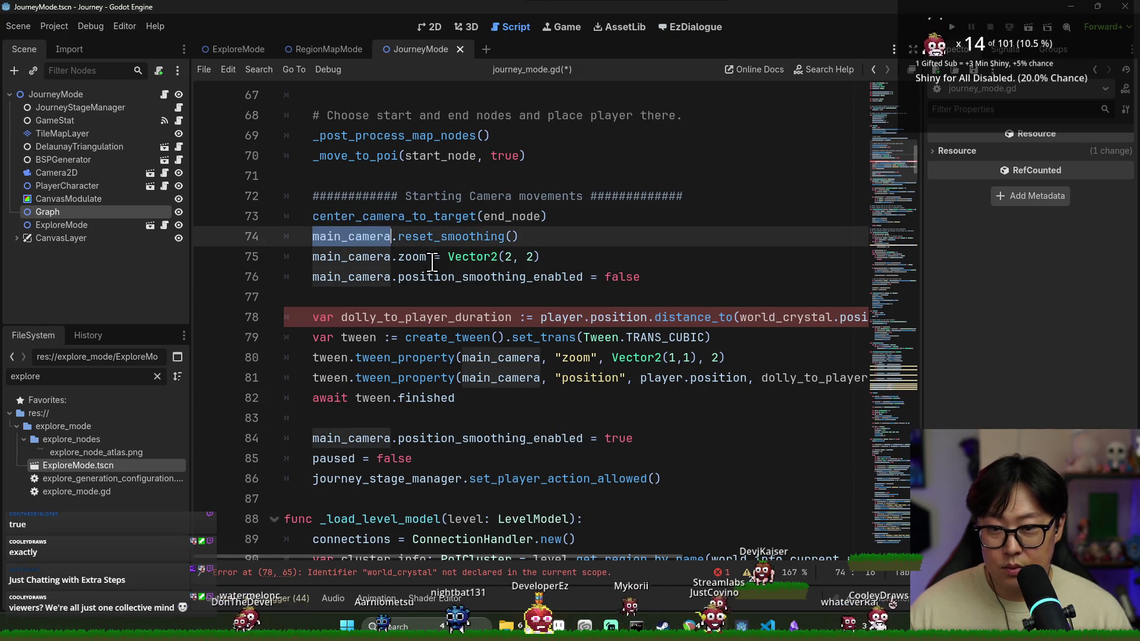
double_click(404, 320)
left_click(465, 317)
double_click(466, 317)
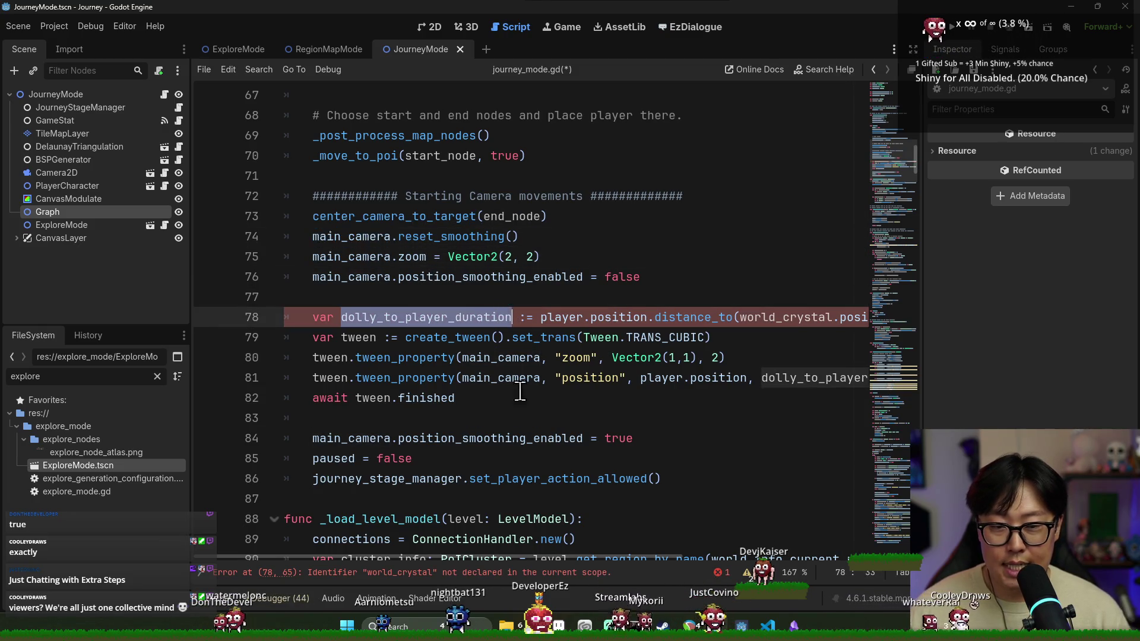
left_click_drag(555, 558, 632, 559)
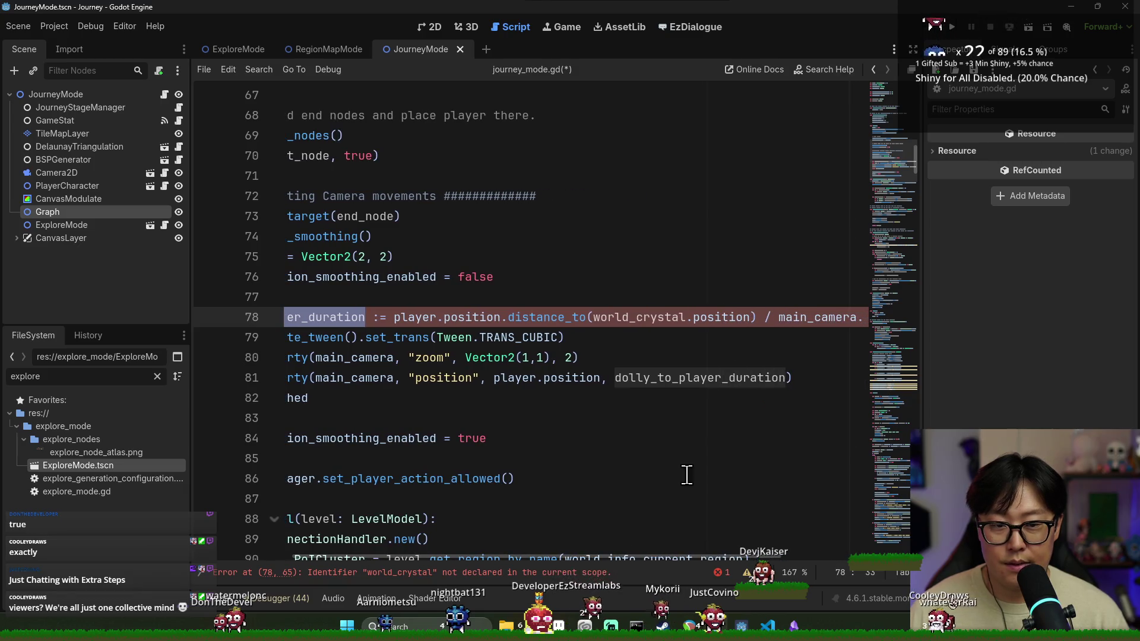
double_click(652, 320)
key("BackSpace")
type("end_node")
key("ctrl+s")
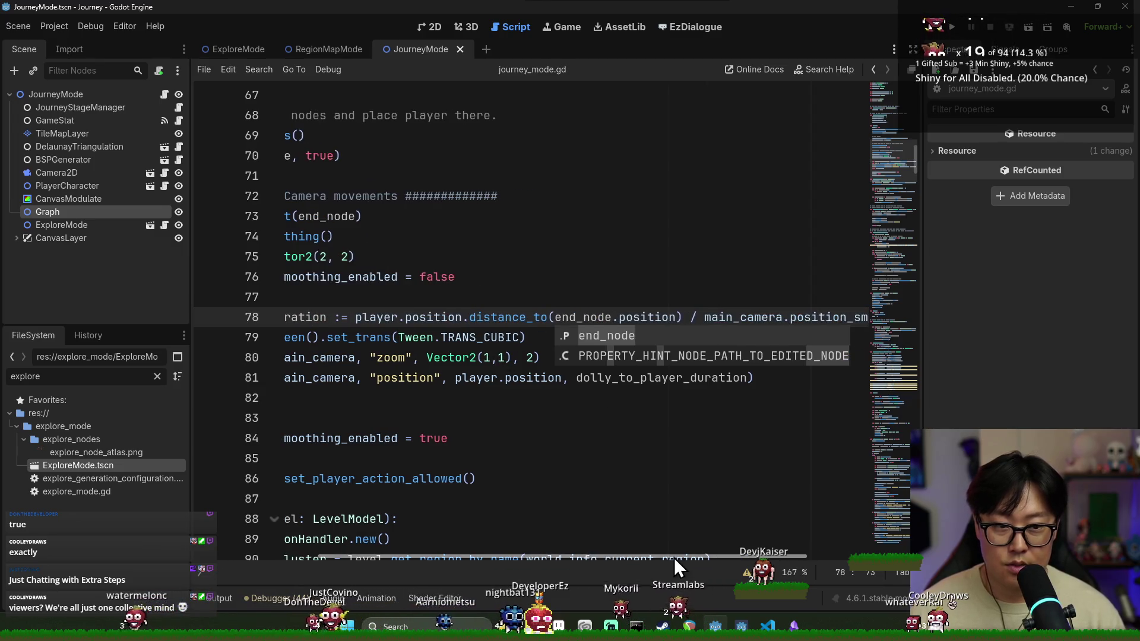
Step: Review the tween, main_camera and set_player_action_allowed lines, then run the project with F5
left_click_drag(689, 559, 426, 552)
left_click(361, 338)
double_click(361, 338)
scroll(361, 338, "down", 1)
double_click(351, 378)
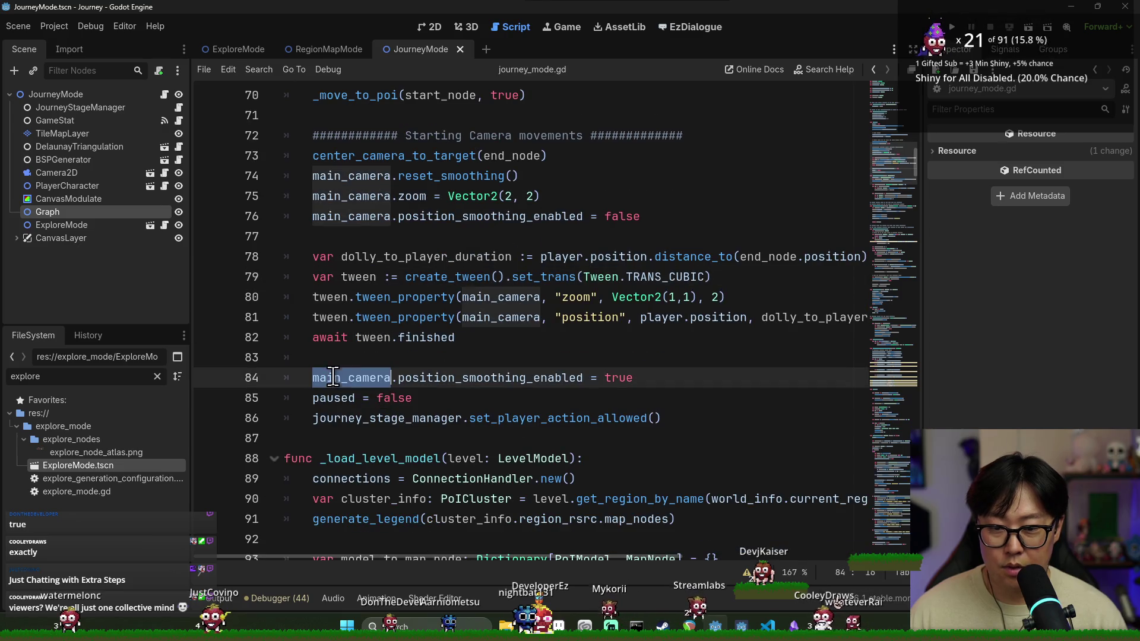
double_click(501, 378)
double_click(416, 418)
double_click(570, 418)
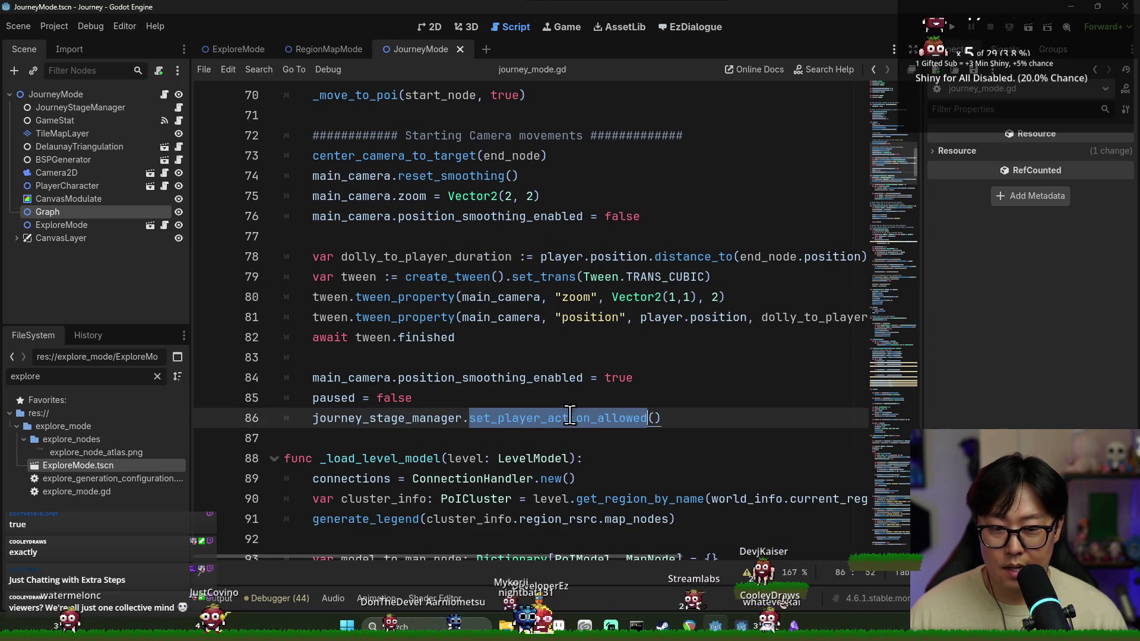
key("F5")
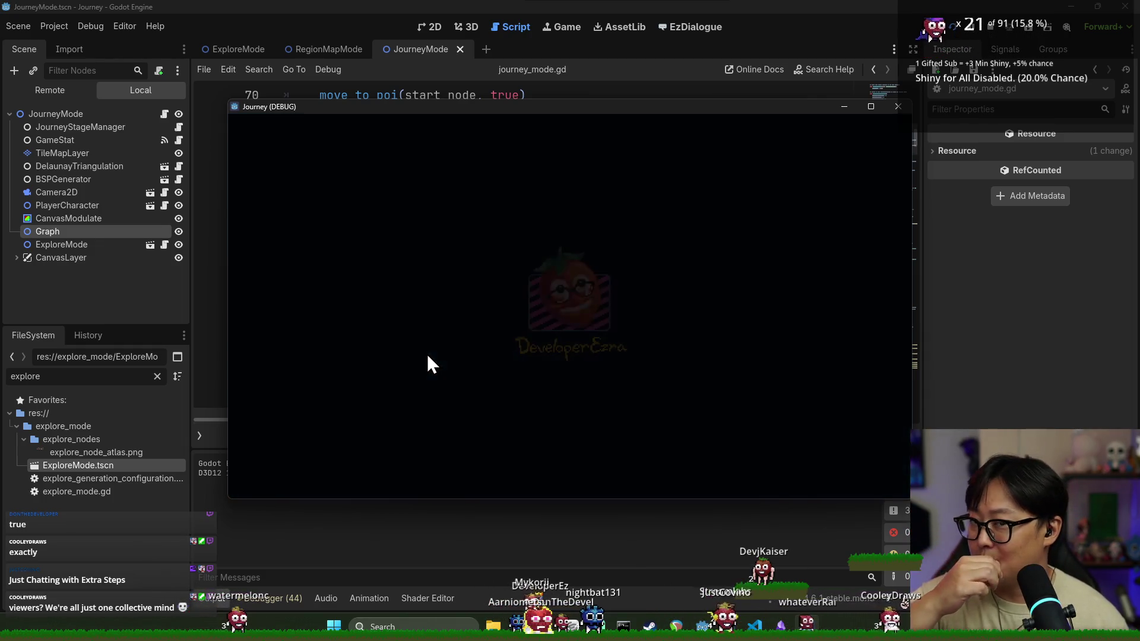
Step: Start a New Game, shatter the crystal, and travel across two journey map nodes
left_click(618, 312)
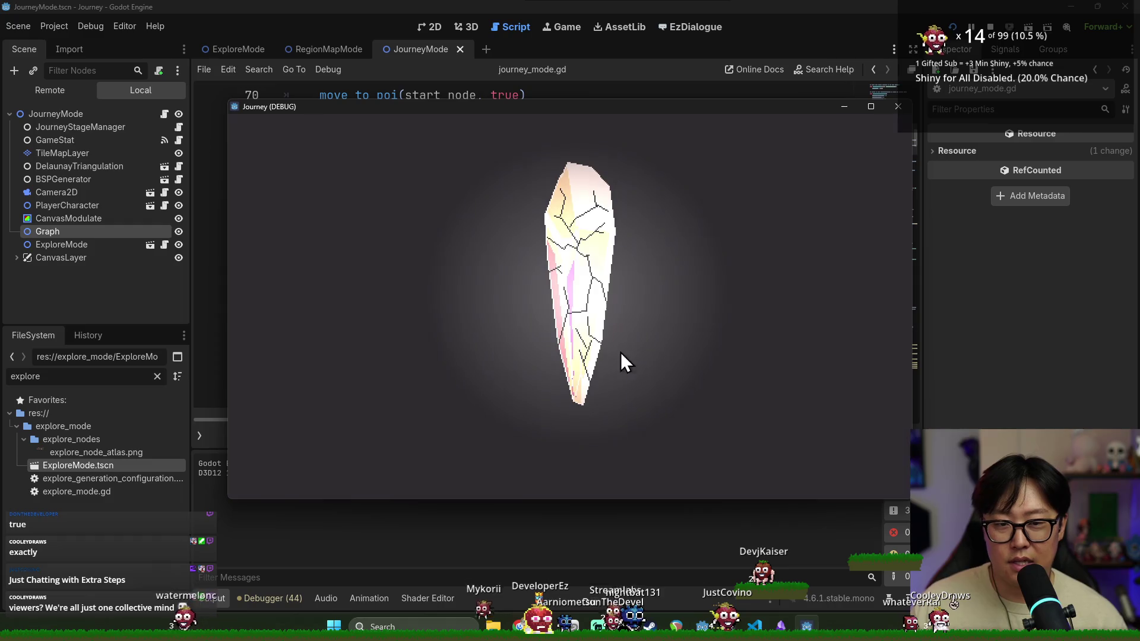
left_click(623, 356)
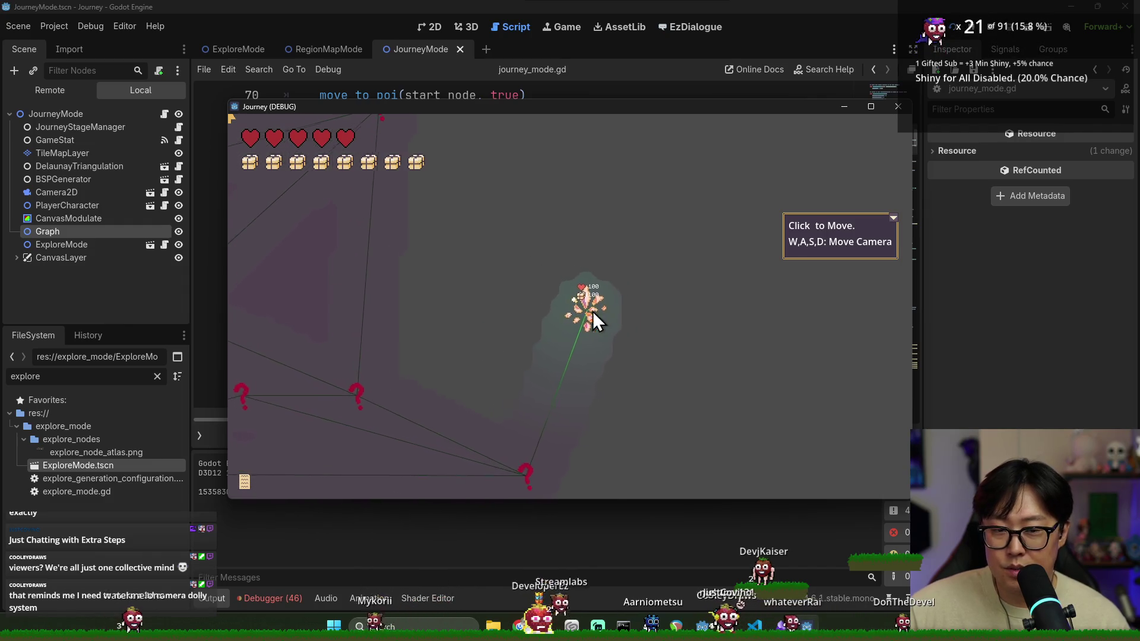
left_click(296, 418)
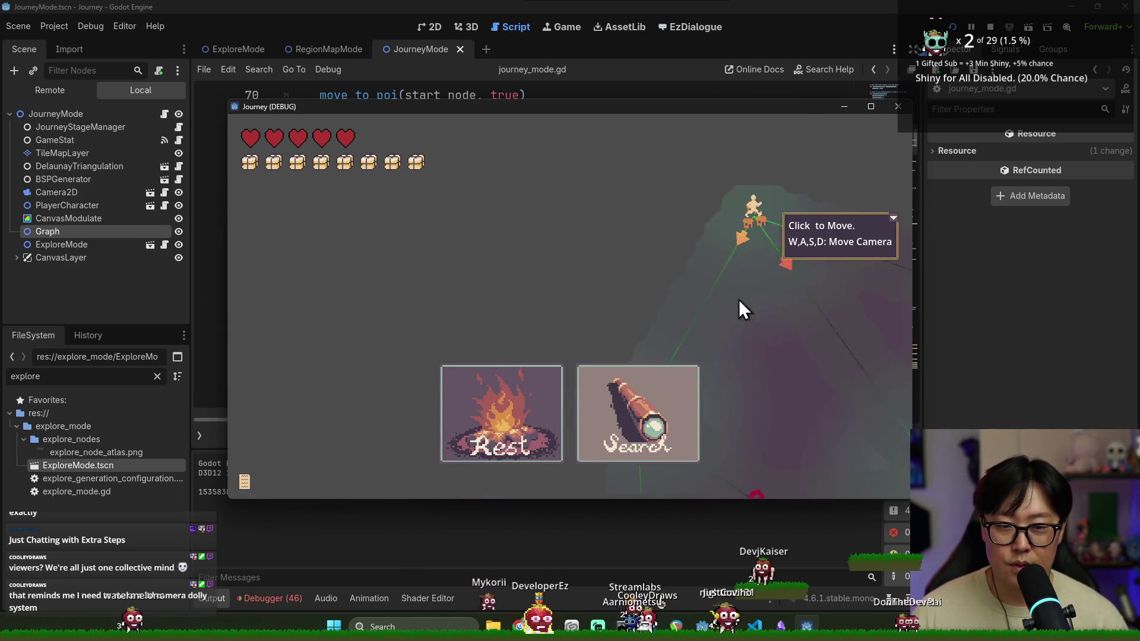
left_click(583, 392)
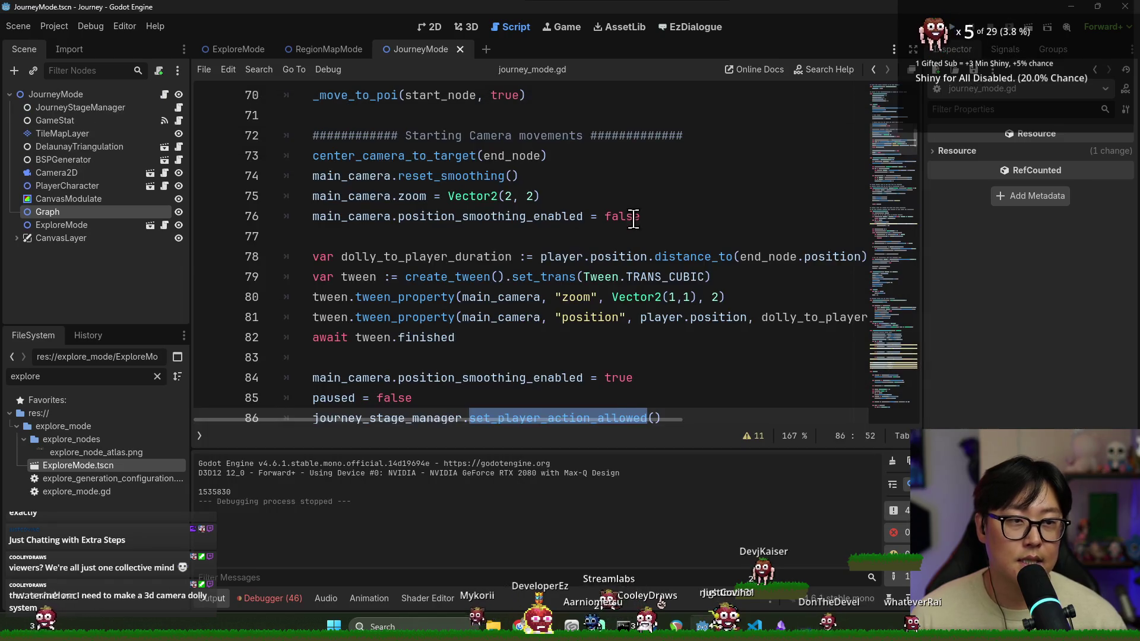
Step: Close the game window to stop the debug run
left_click(898, 106)
key("ctrl+s")
scroll(502, 250, "down", 1)
scroll(451, 244, "up", 6)
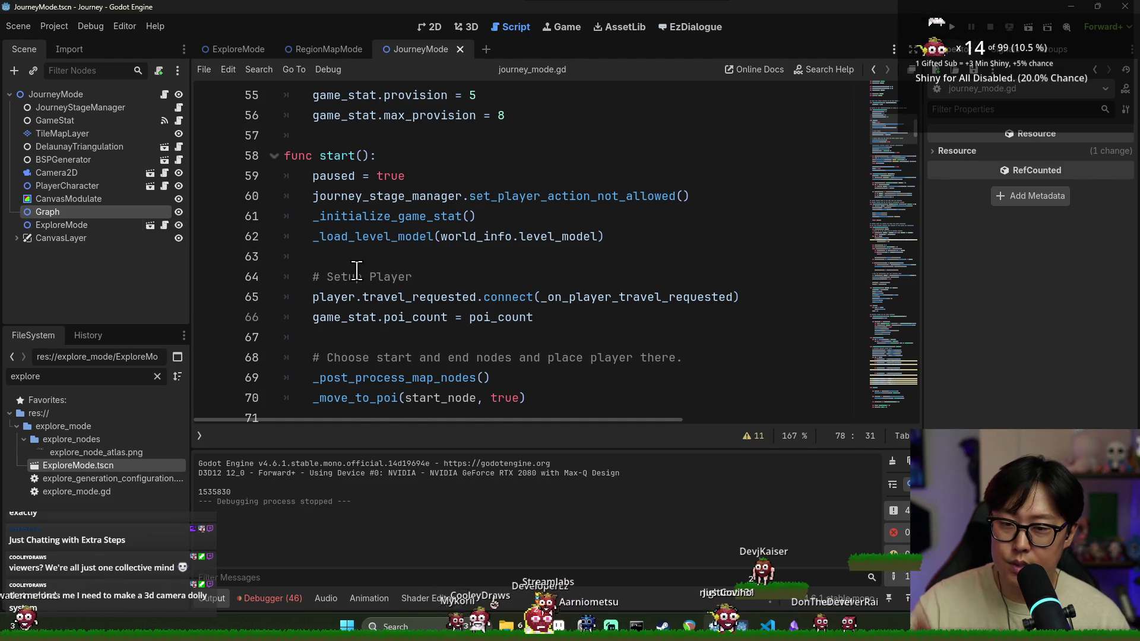
scroll(390, 277, "down", 1)
scroll(390, 277, "down", 3)
scroll(276, 276, "up", 2)
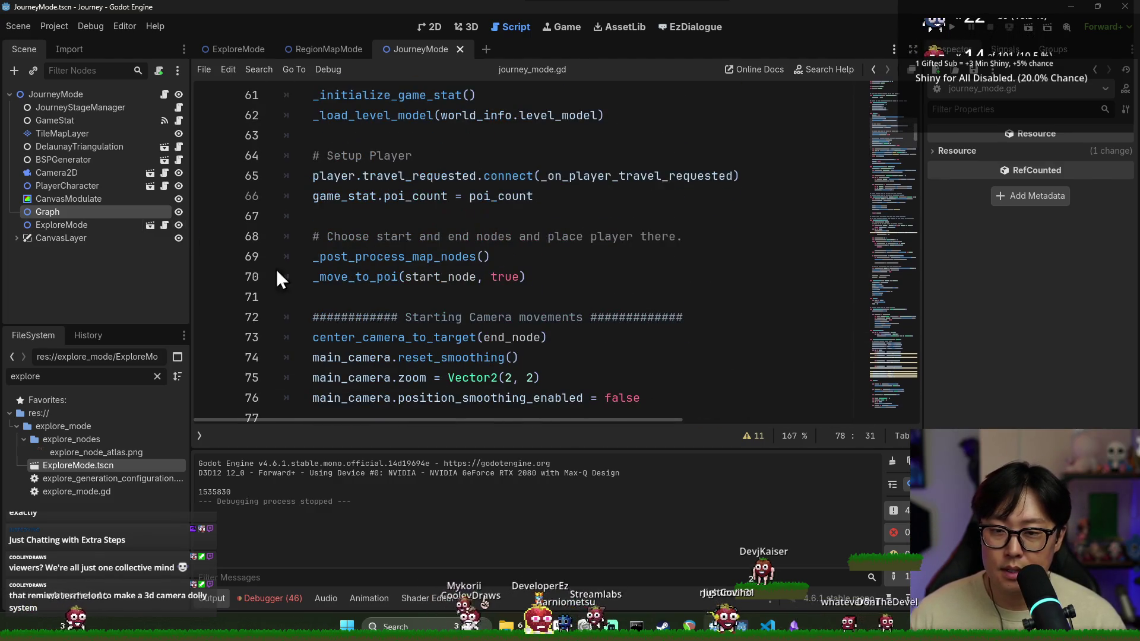
double_click(179, 216)
key("ctrl+s")
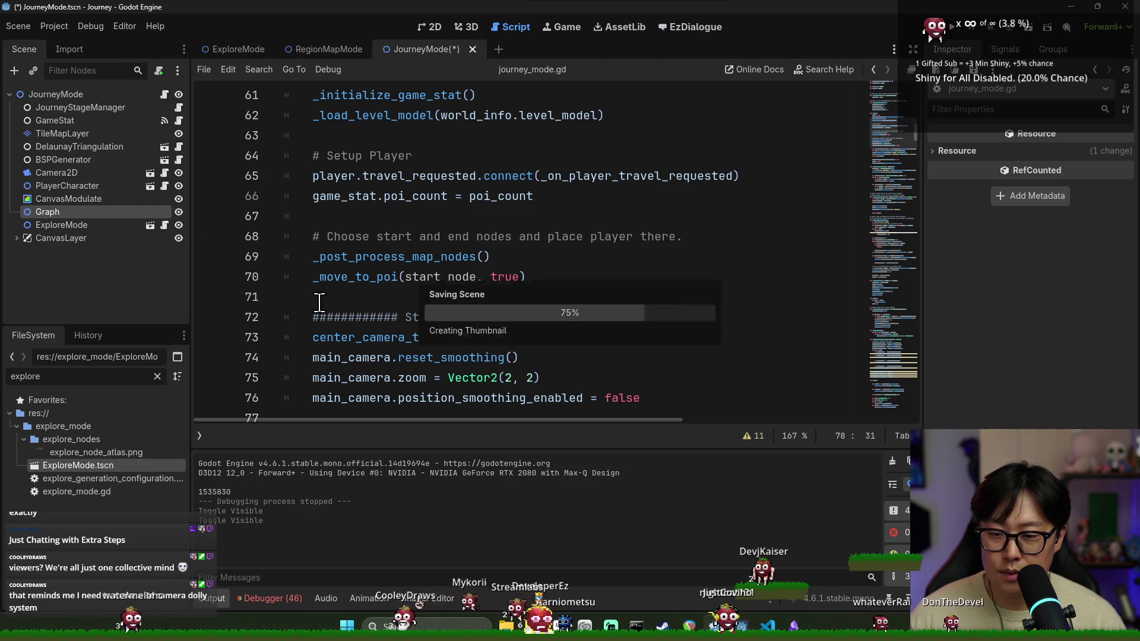
left_click(324, 236)
scroll(389, 299, "up", 15)
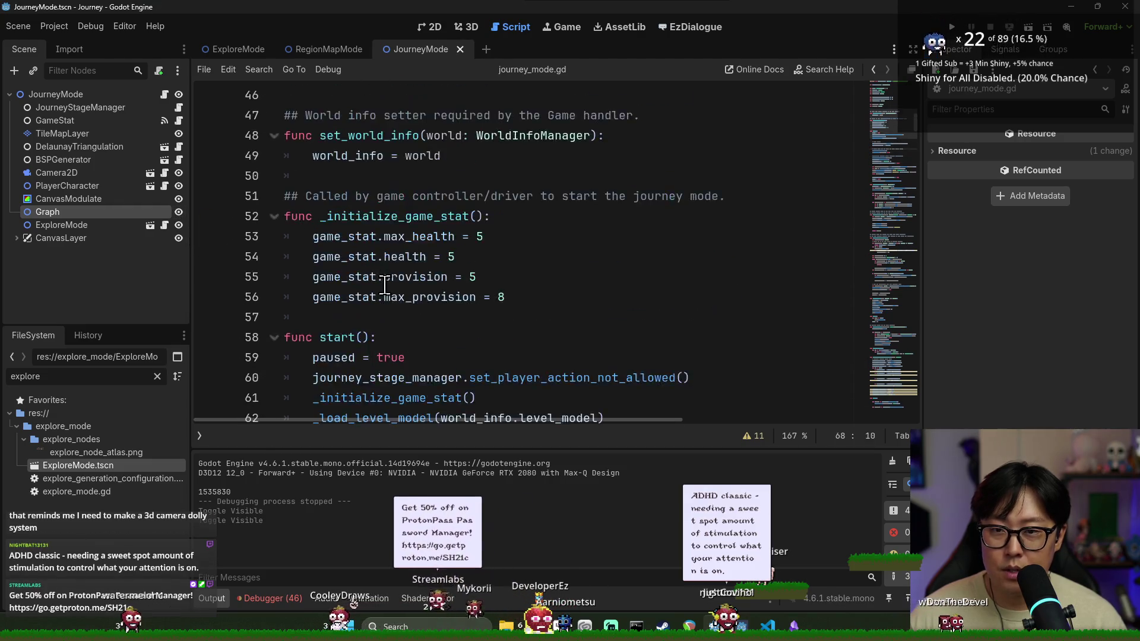
scroll(389, 299, "up", 4)
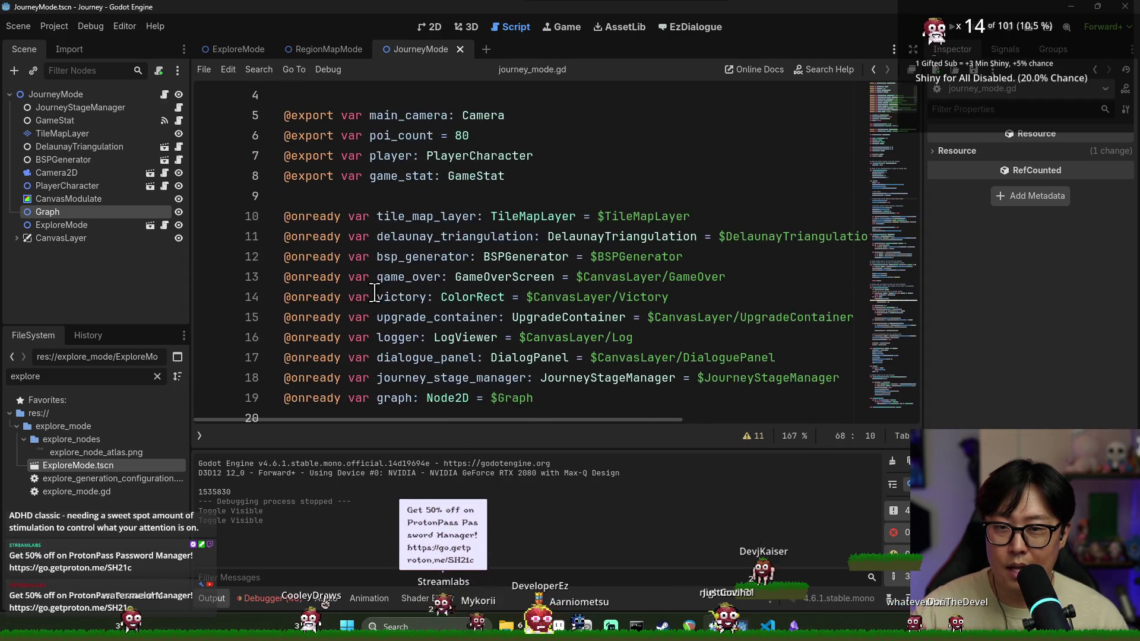
scroll(404, 285, "down", 1)
scroll(404, 285, "down", 3)
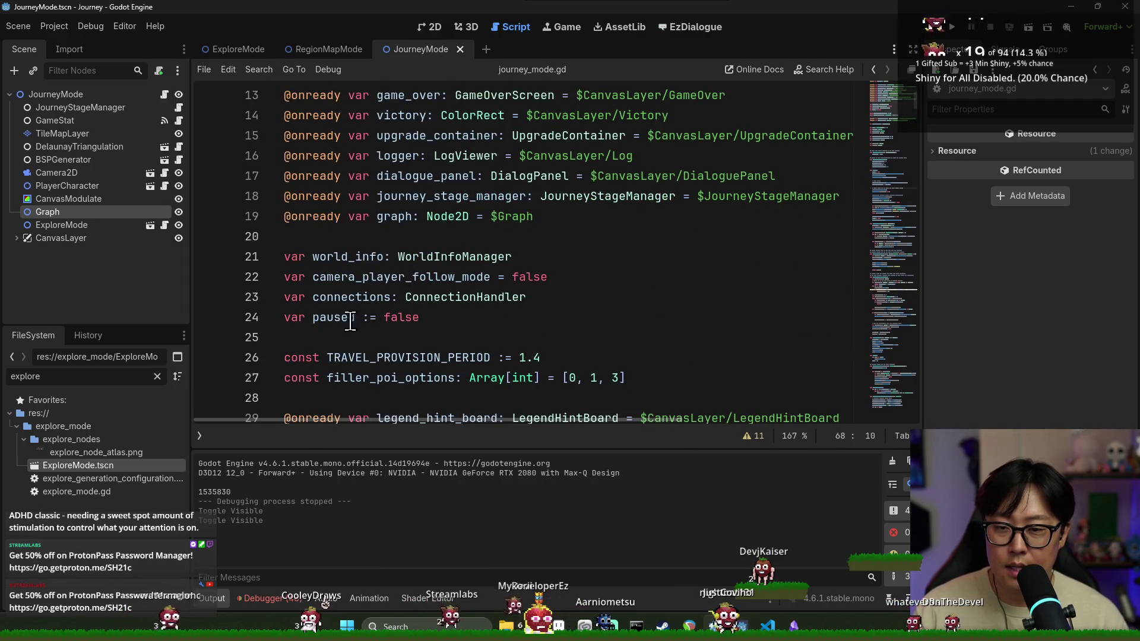
scroll(356, 319, "down", 3)
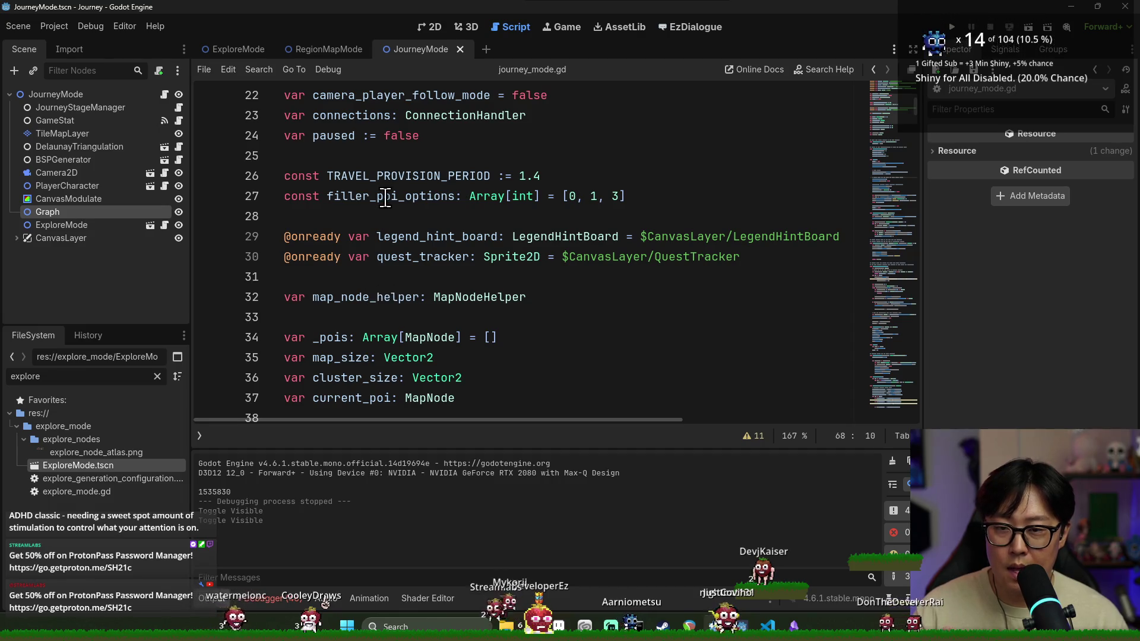
scroll(385, 197, "down", 4)
left_click(328, 96)
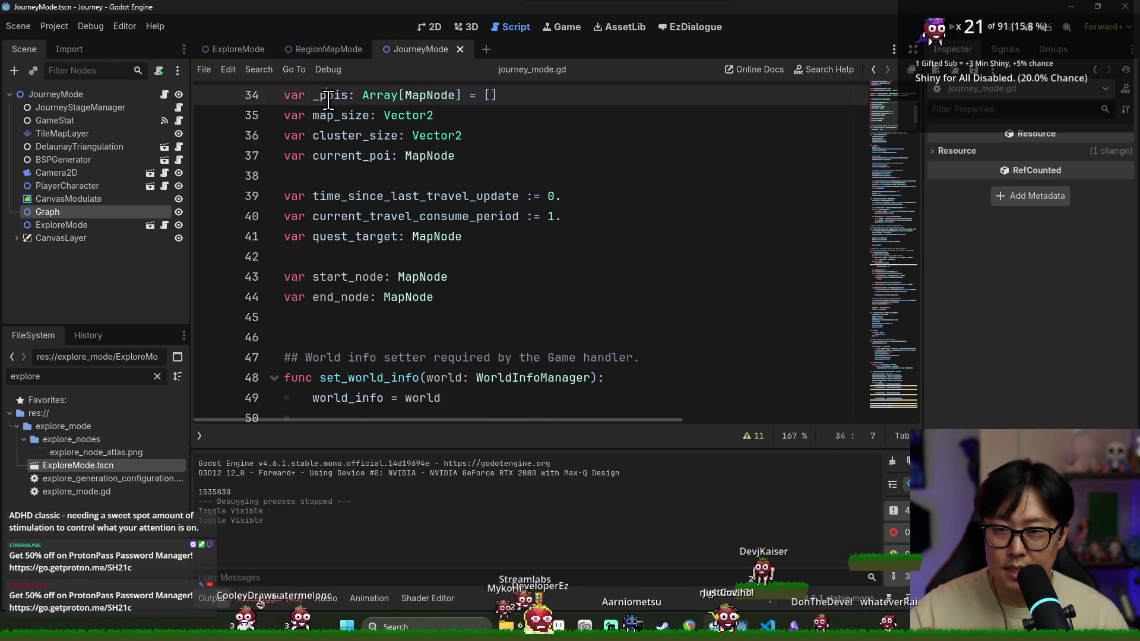
double_click(328, 98)
scroll(380, 190, "down", 6)
left_click(275, 218)
left_click(275, 218)
scroll(416, 265, "up", 9)
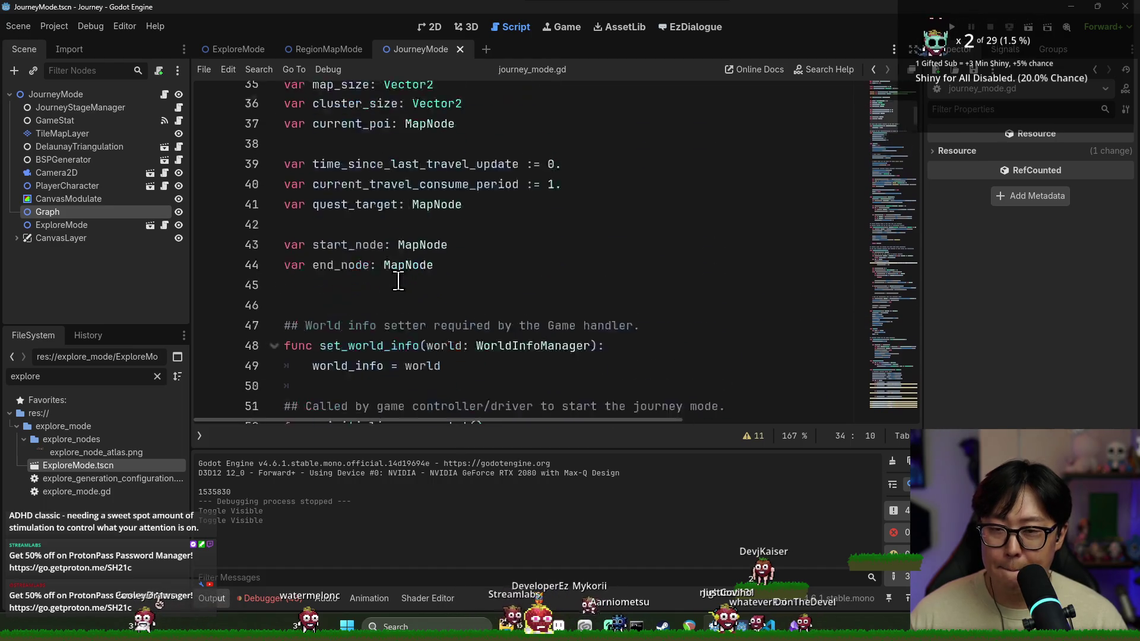
left_click(469, 263)
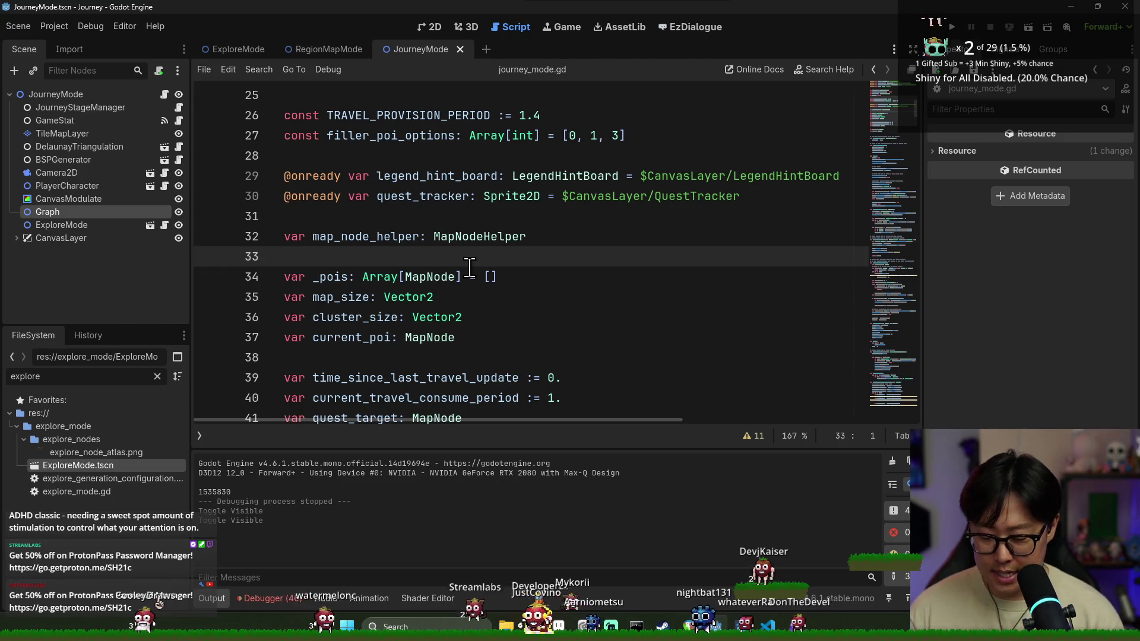
left_click(178, 121)
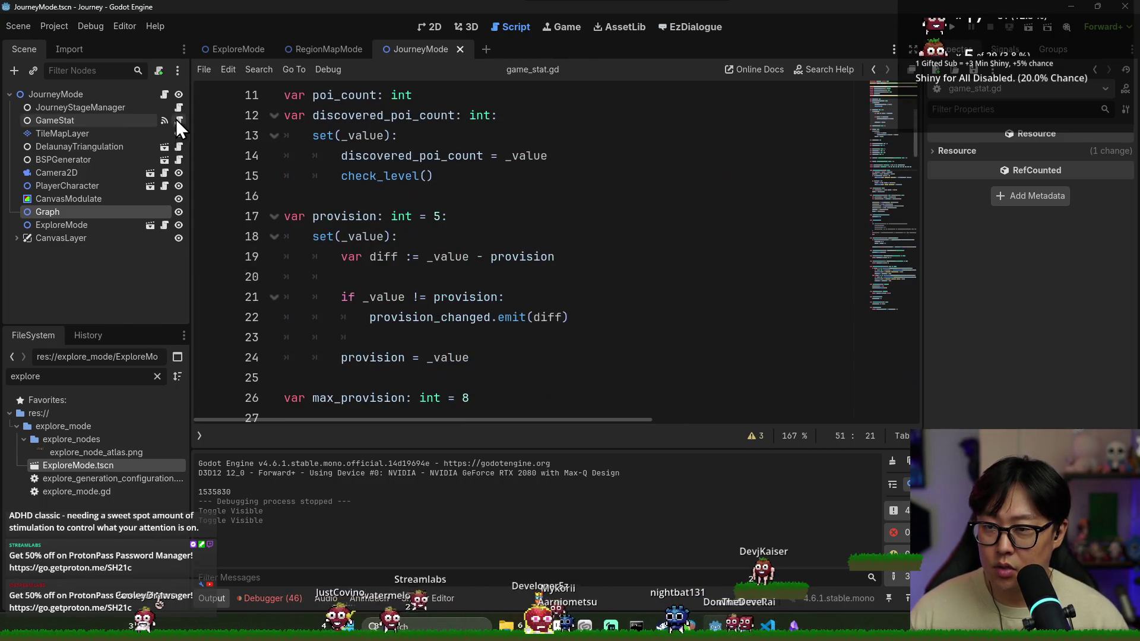
scroll(380, 172, "up", 4)
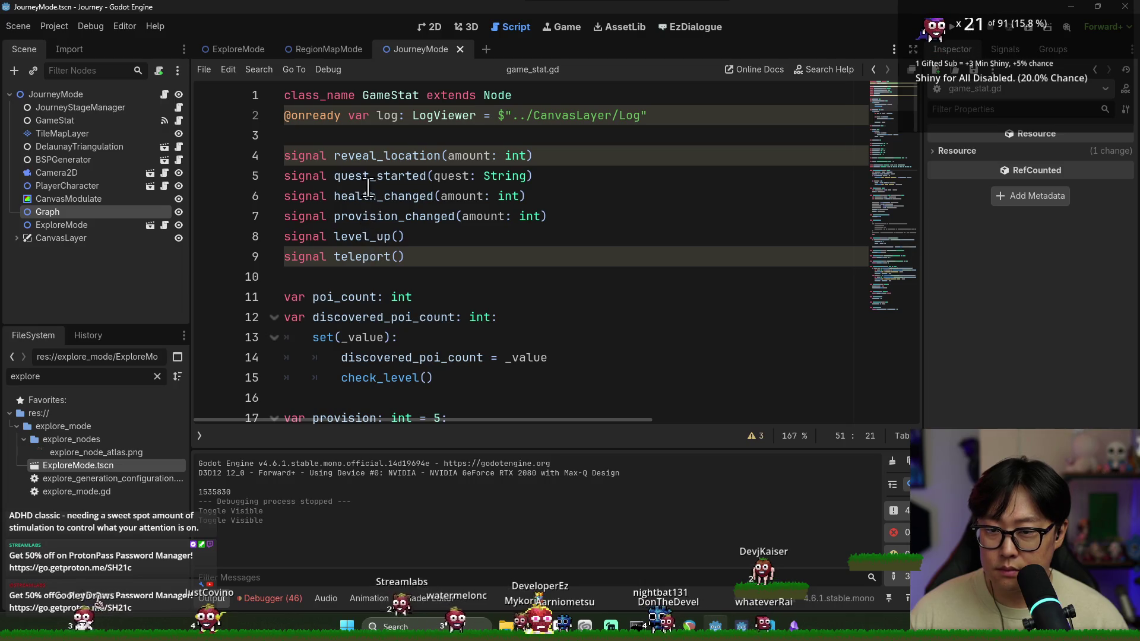
left_click(179, 107)
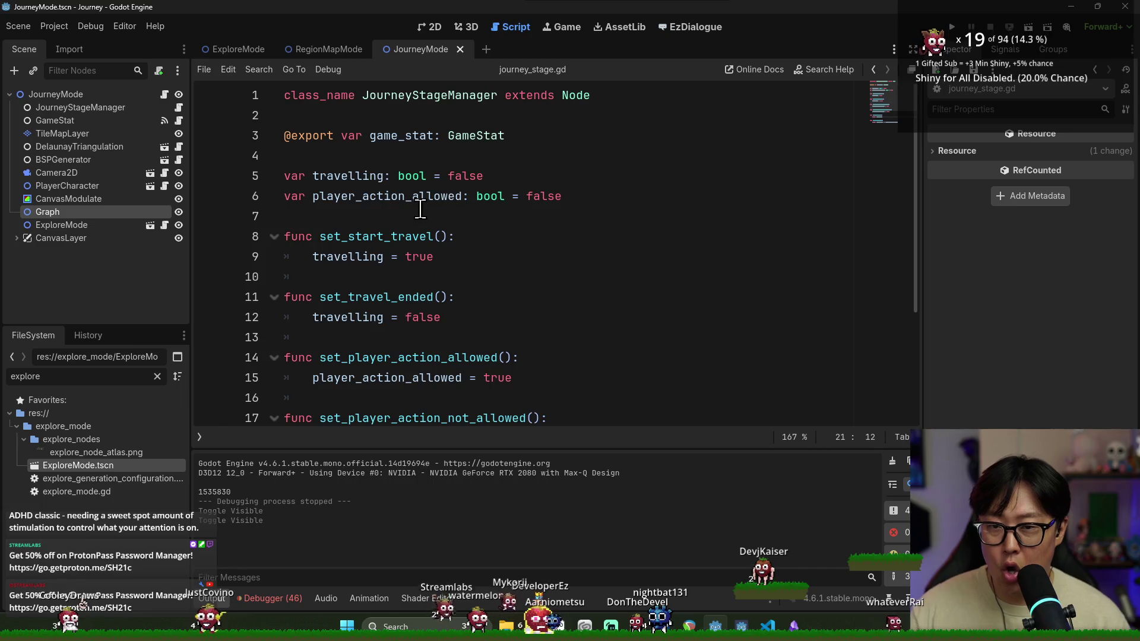
left_click(178, 120)
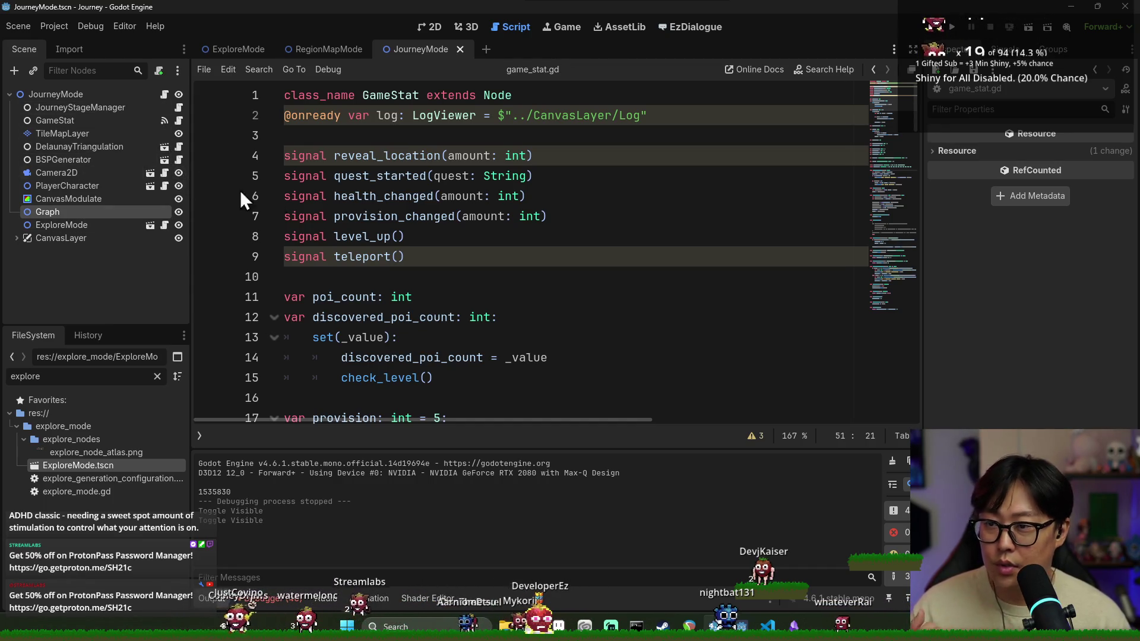
left_click(424, 240)
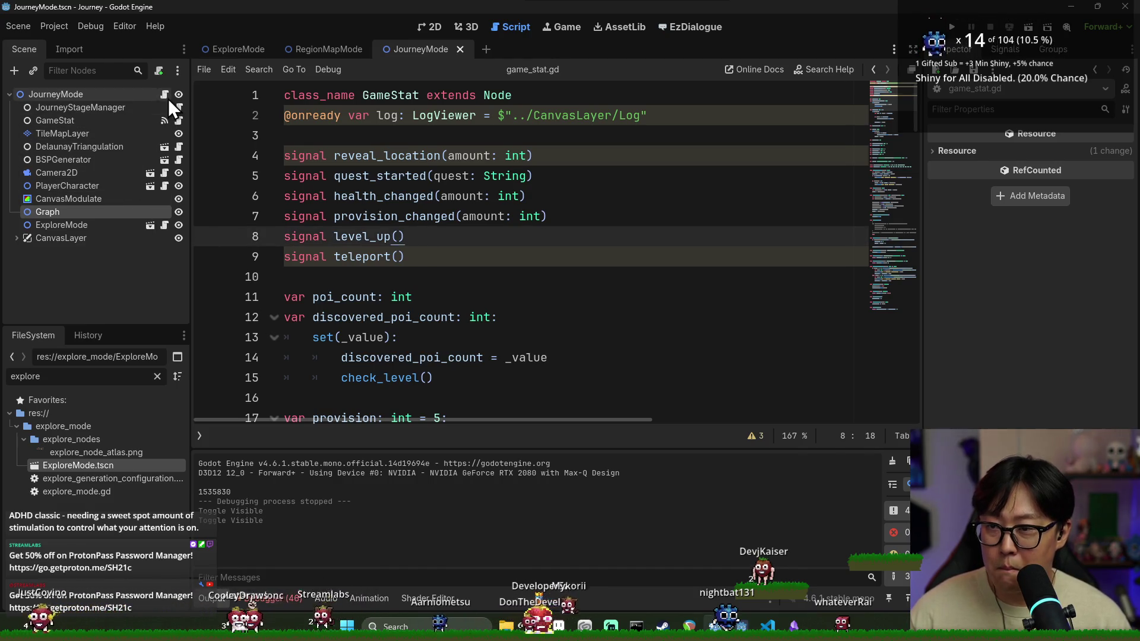
left_click(165, 96)
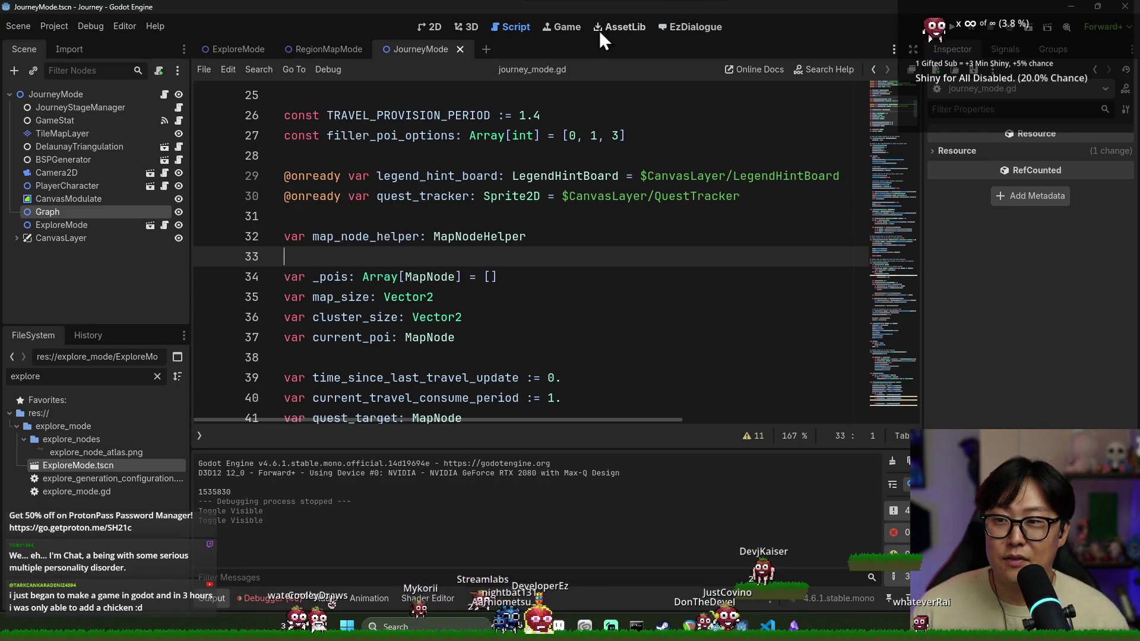
right_click(72, 98)
left_click(115, 129)
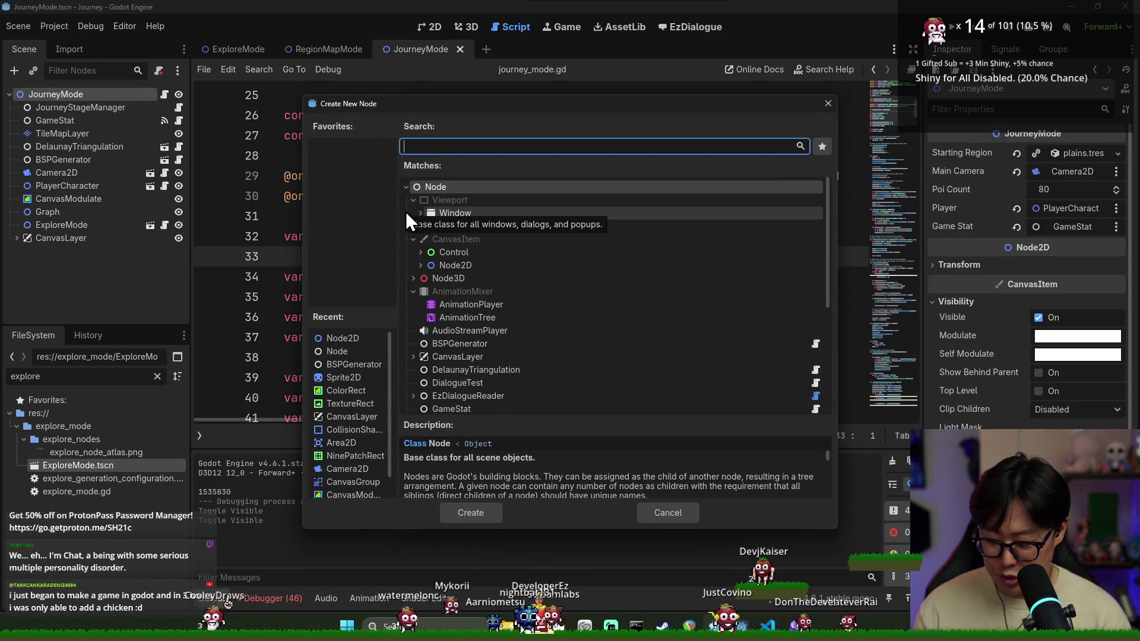
type("Node2d")
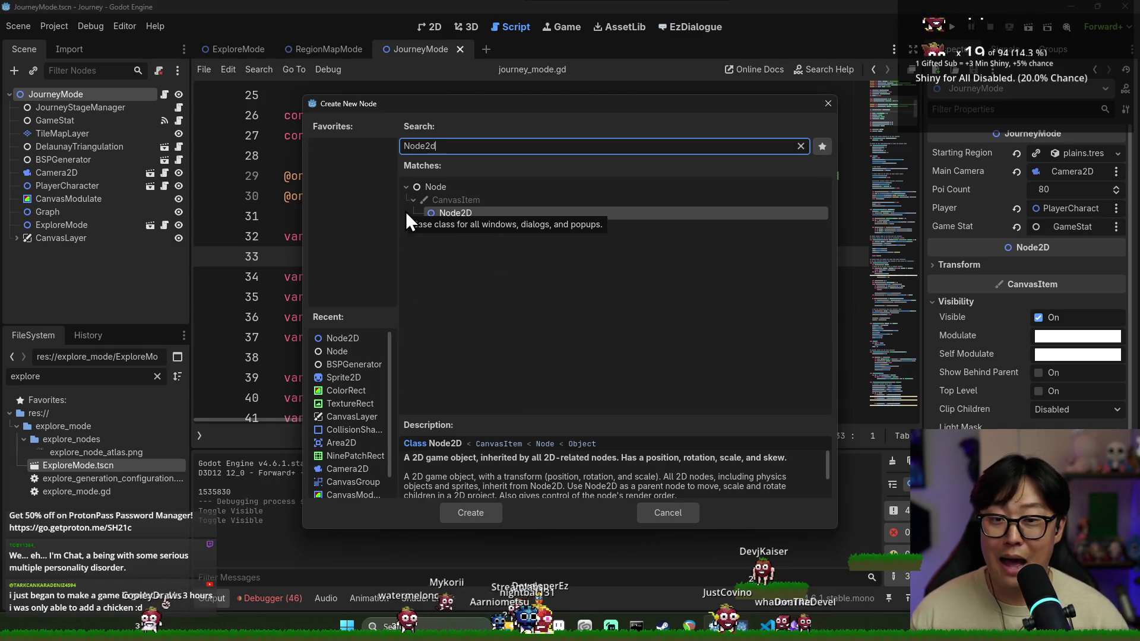
left_click(800, 147)
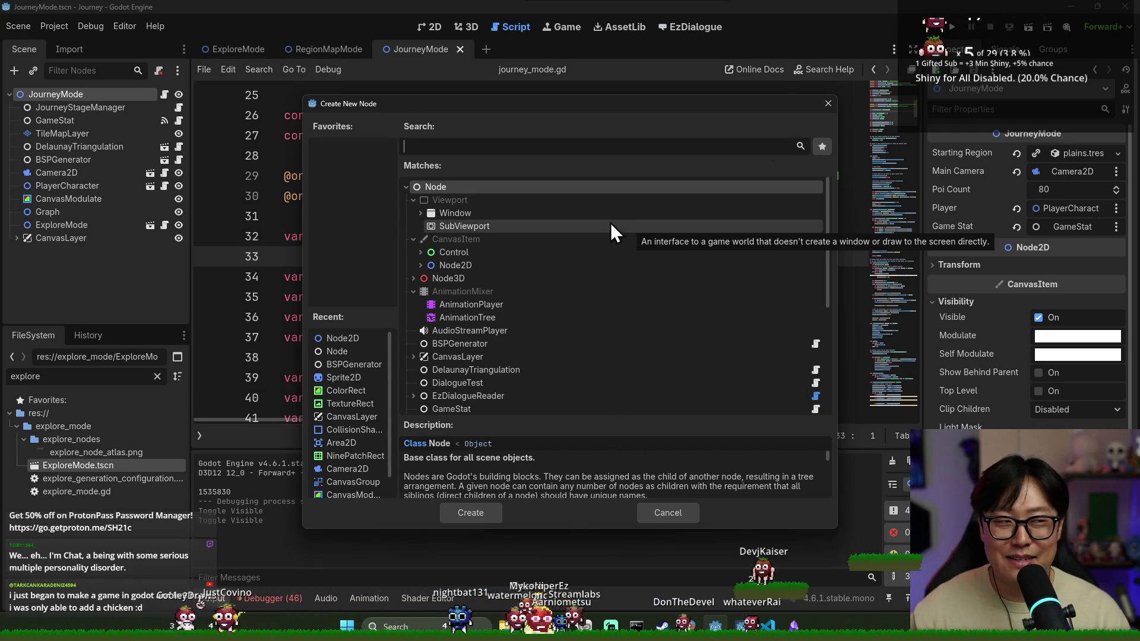
left_click(502, 267)
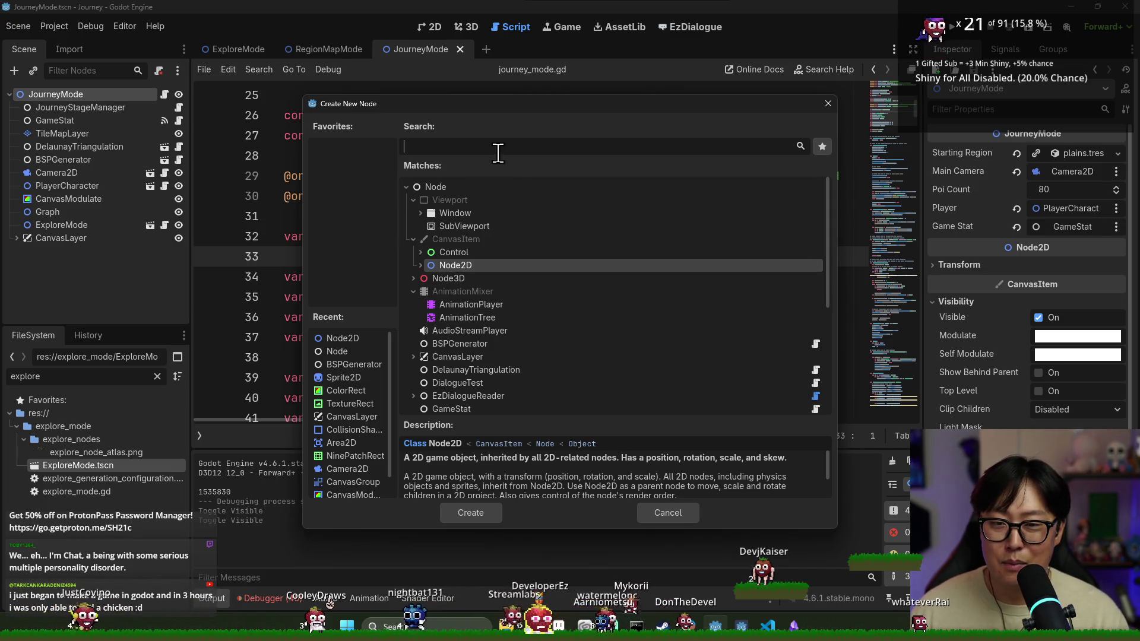
type("marker")
left_click(469, 252)
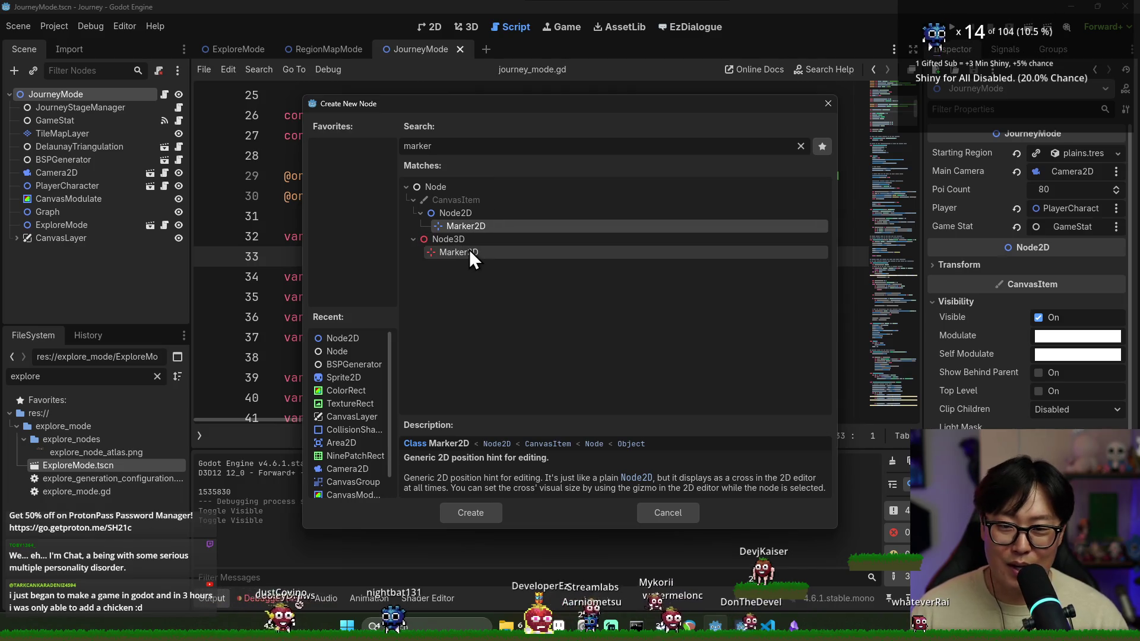
left_click(475, 230)
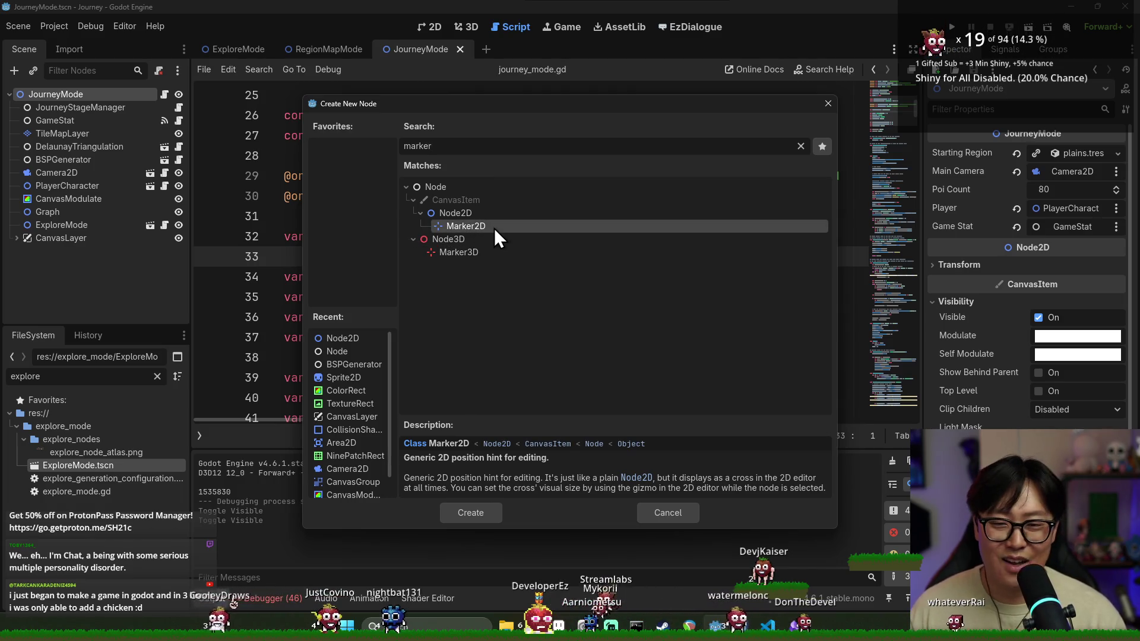
left_click(489, 257)
left_click(515, 230)
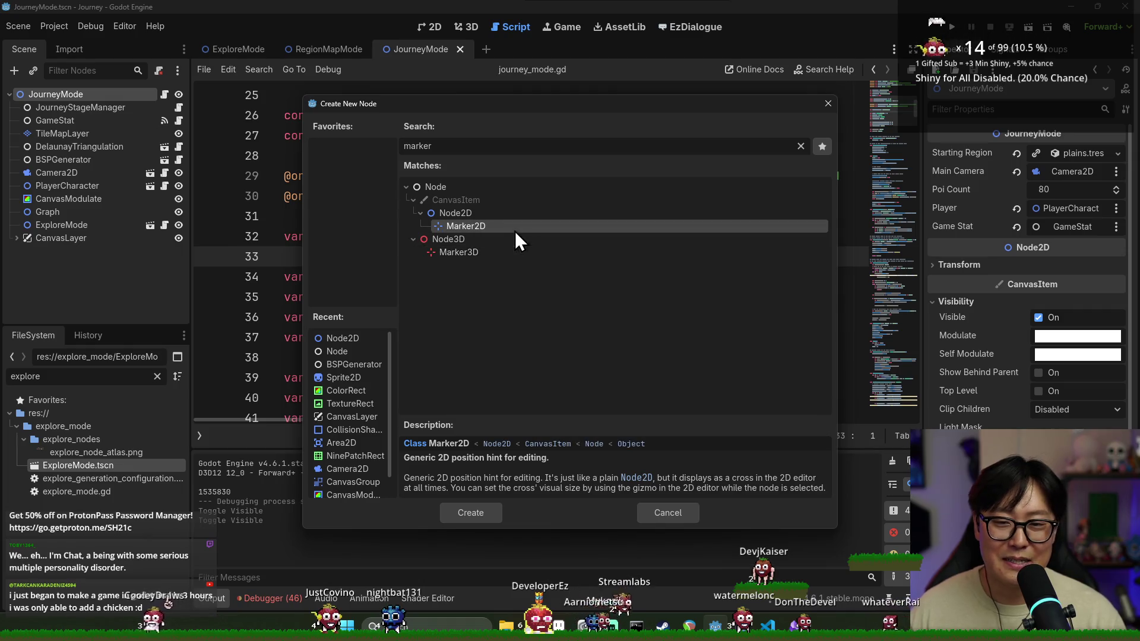
key("Escape")
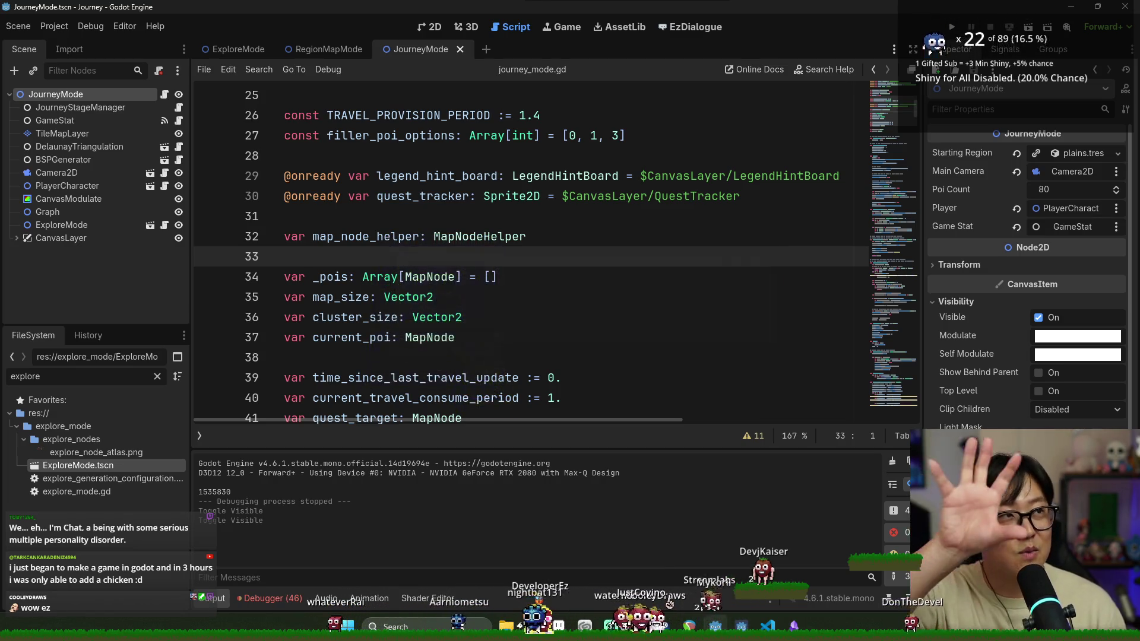
key("alt+Tab")
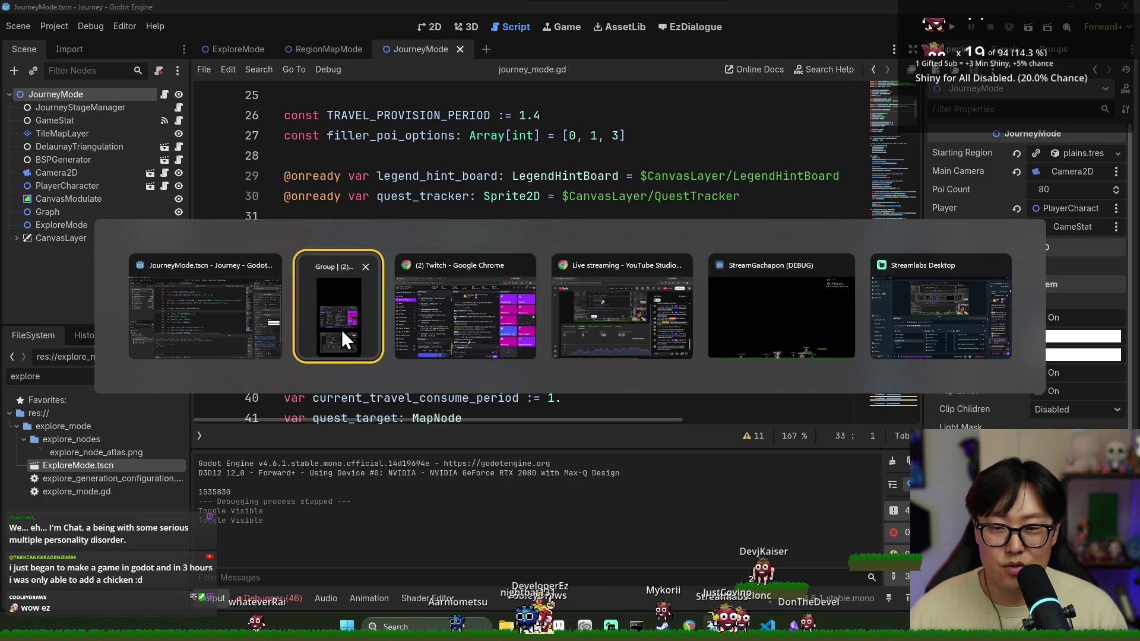
left_click(588, 240)
left_click(579, 255)
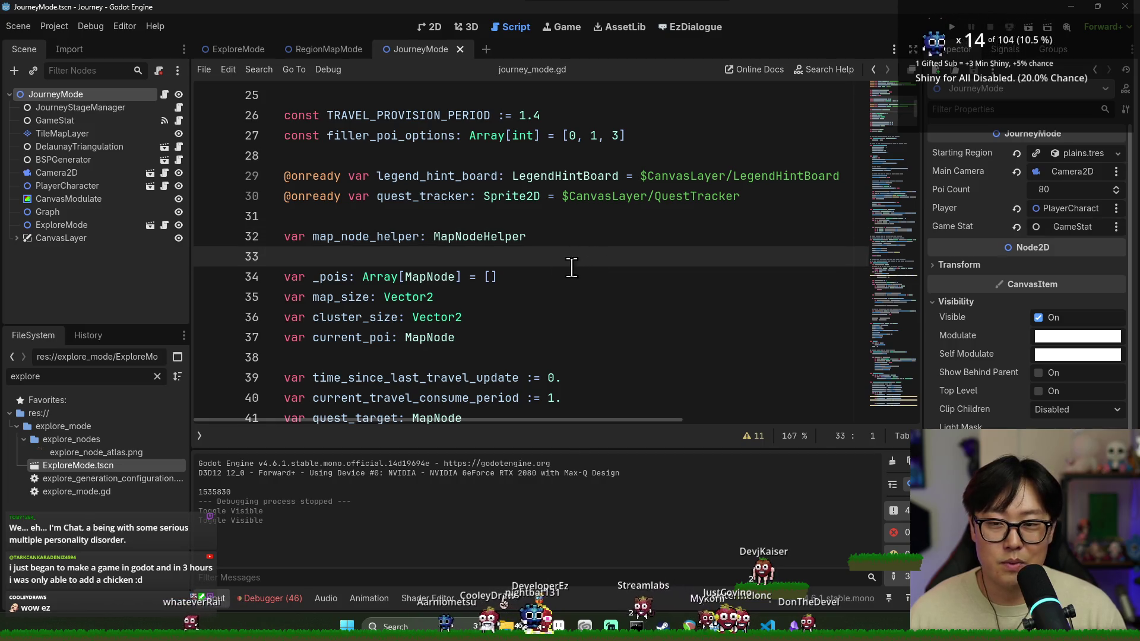
scroll(327, 215, "down", 3)
scroll(333, 226, "up", 1)
left_click(331, 158)
left_click_drag(331, 158, 398, 157)
left_click(446, 141)
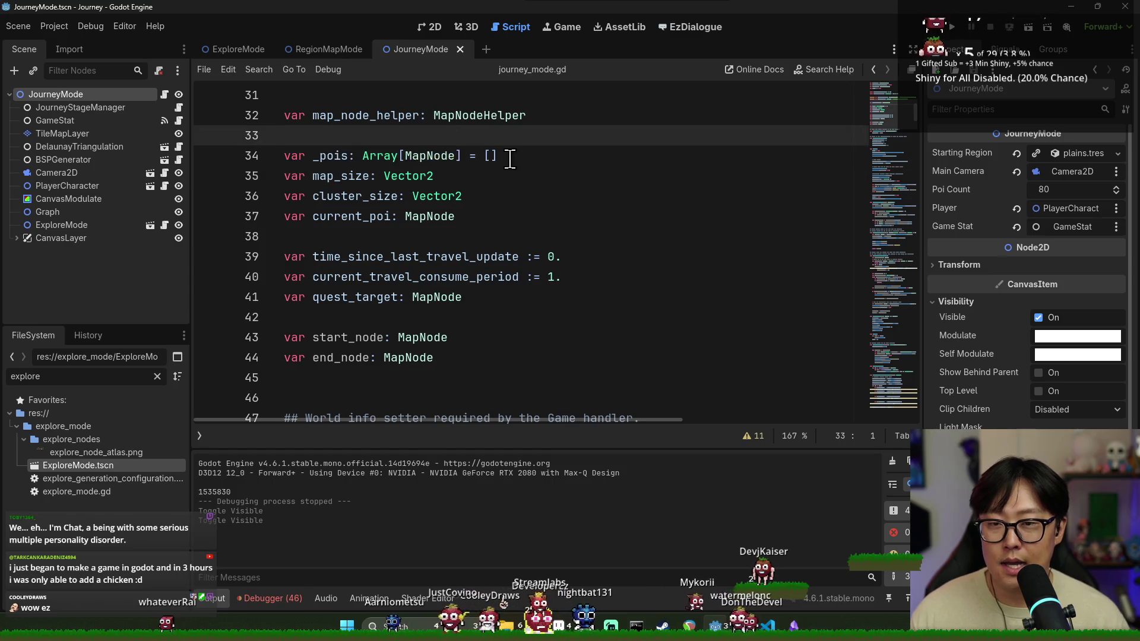
double_click(322, 176)
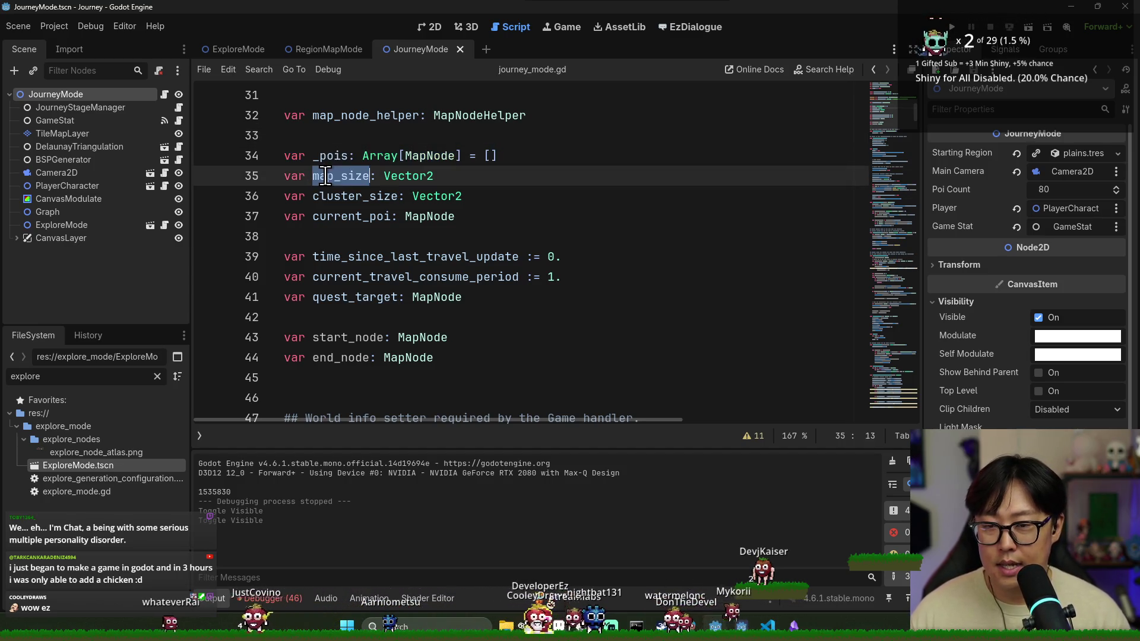
left_click(349, 174)
triple_click(360, 197)
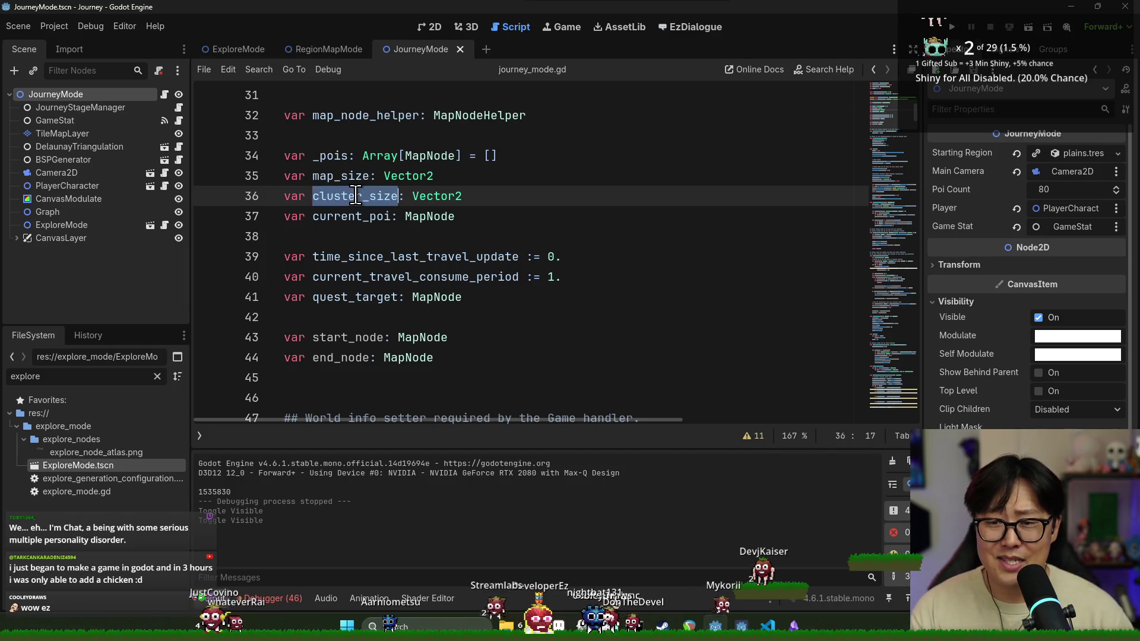
scroll(352, 221, "down", 1)
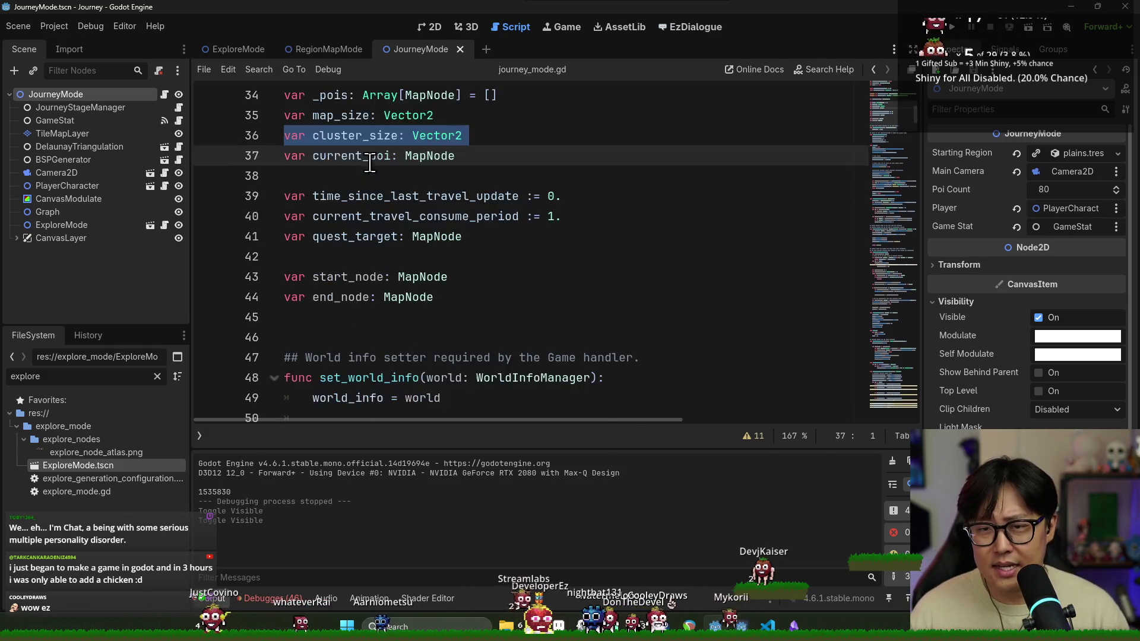
scroll(333, 208, "up", 2)
left_click(306, 196)
left_click(507, 291)
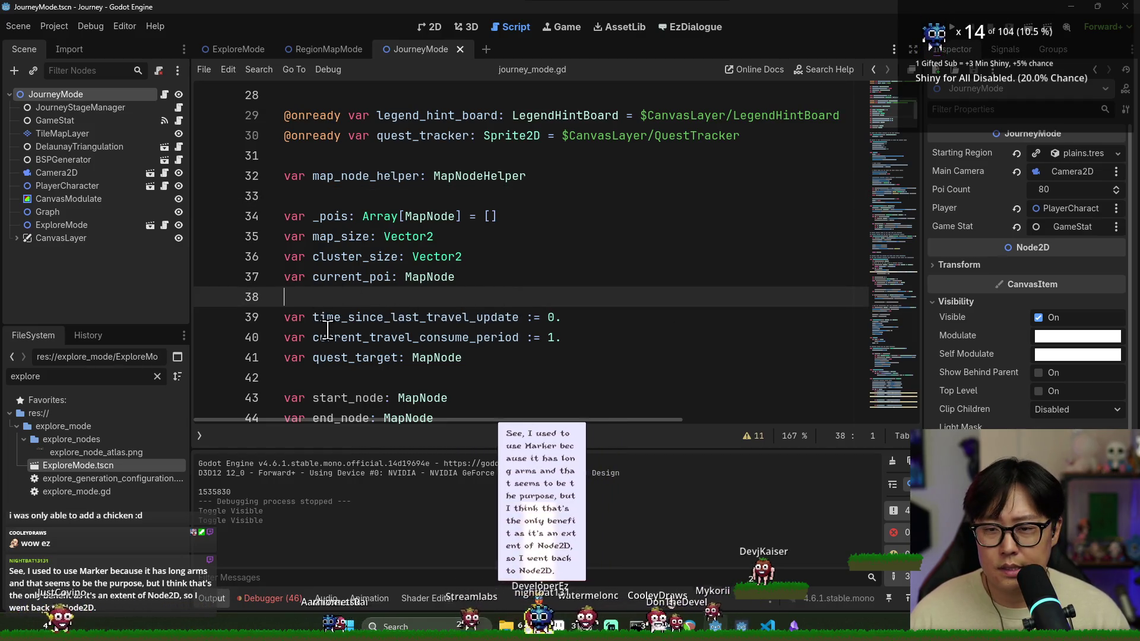
scroll(387, 312, "down", 2)
left_click_drag(312, 196, 463, 236)
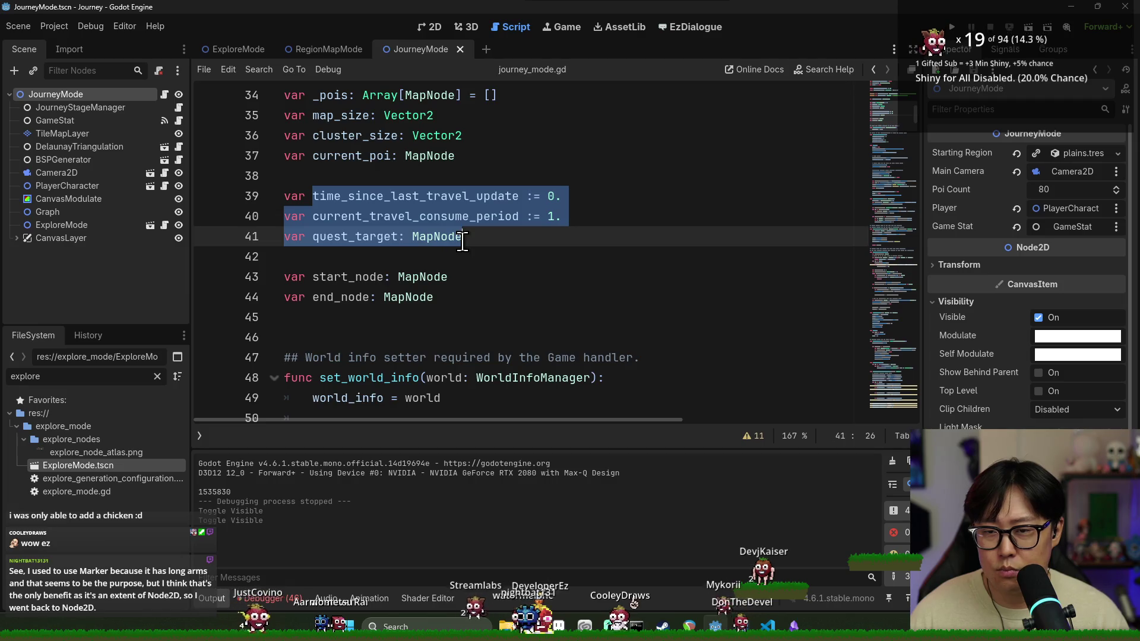
left_click(439, 237)
left_click_drag(319, 323, 300, 219)
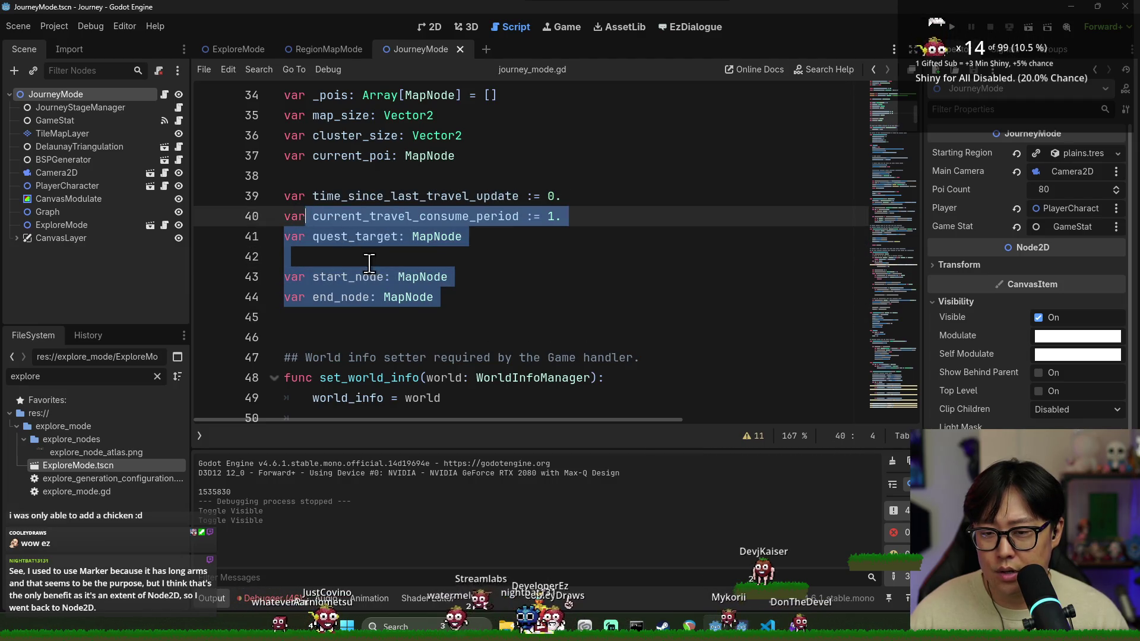
scroll(369, 263, "down", 5)
scroll(464, 309, "up", 5)
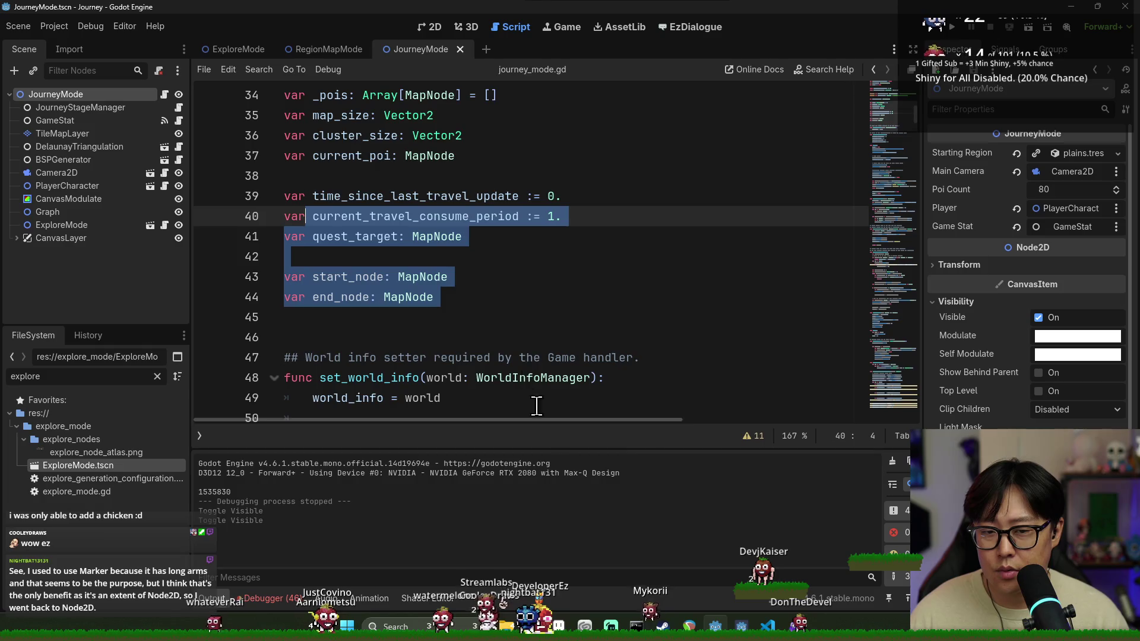
scroll(516, 361, "up", 4)
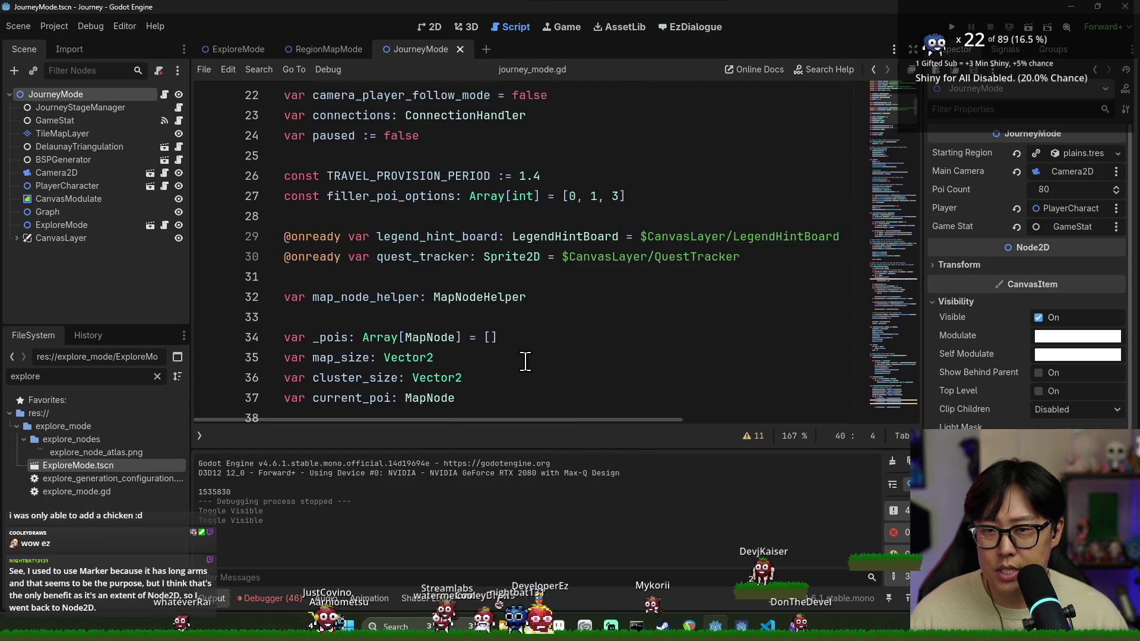
triple_click(376, 238)
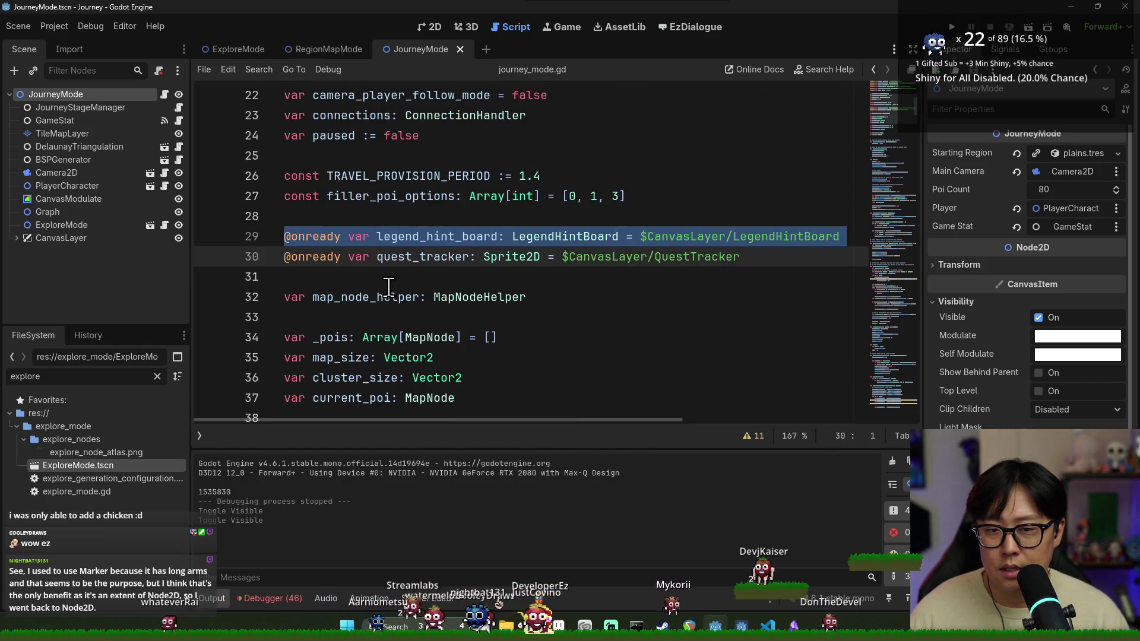
key("shift+Down")
scroll(357, 249, "up", 3)
key("ctrl+x")
left_click(345, 223)
key("ctrl+v")
Step: Compare camera_player_follow_mode with JourneyStageManager's travelling and player_action_allowed variables
scroll(374, 300, "down", 2)
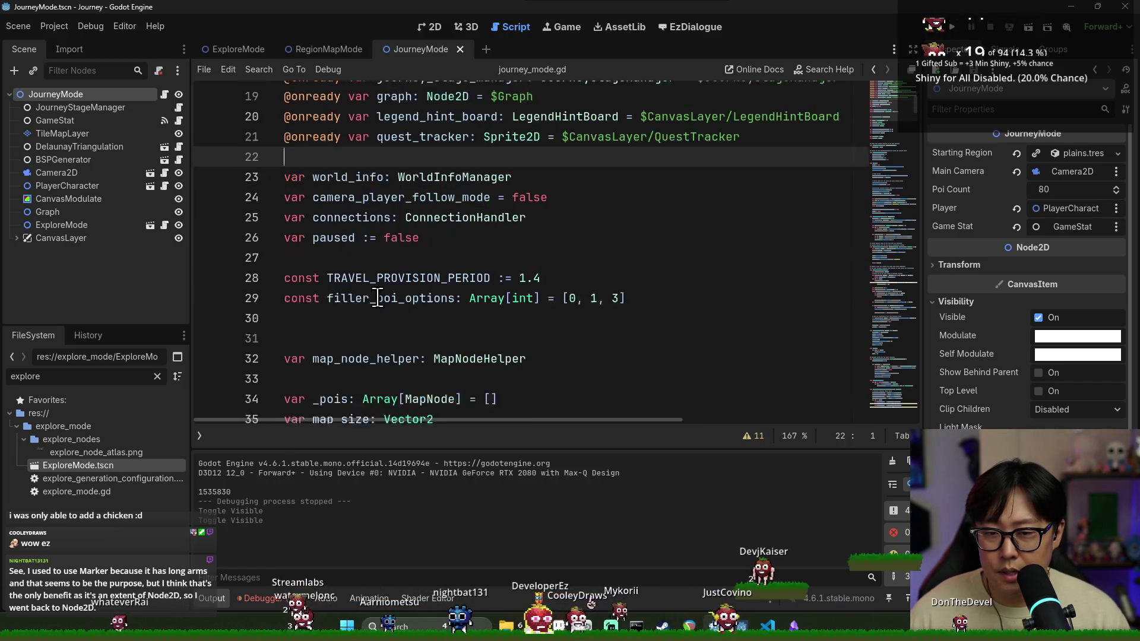
scroll(332, 190, "down", 1)
double_click(326, 161)
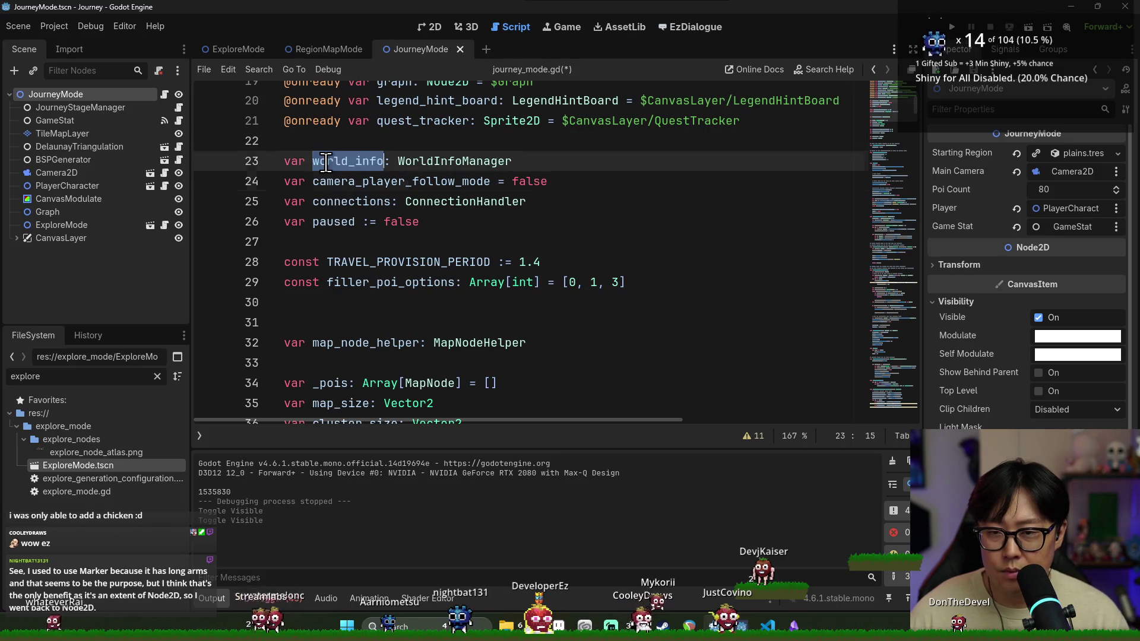
triple_click(336, 182)
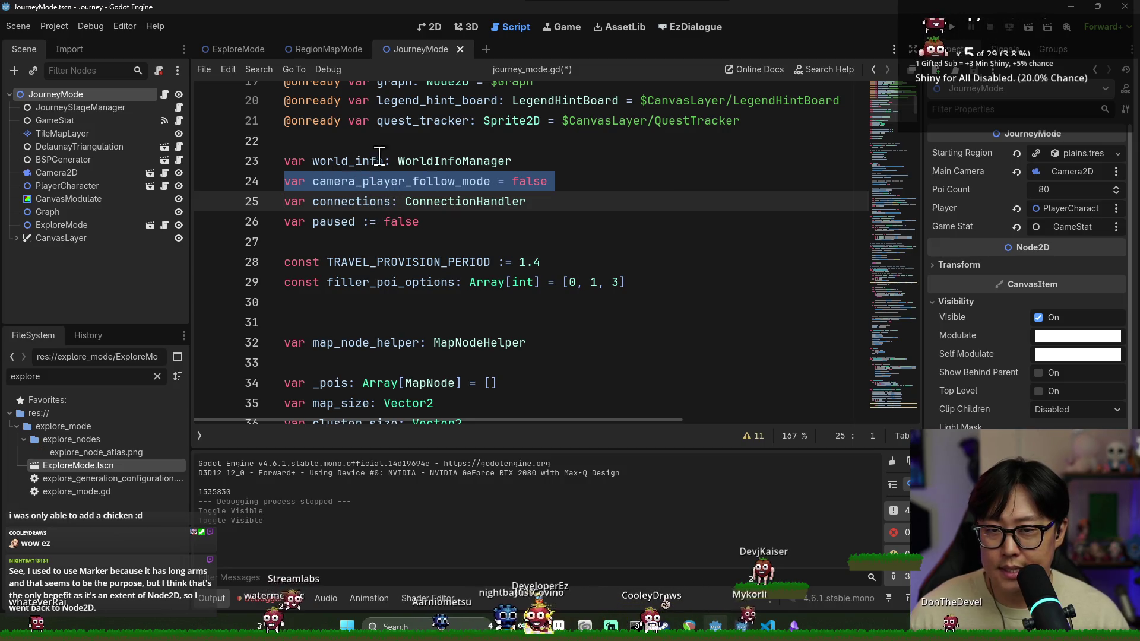
double_click(348, 181)
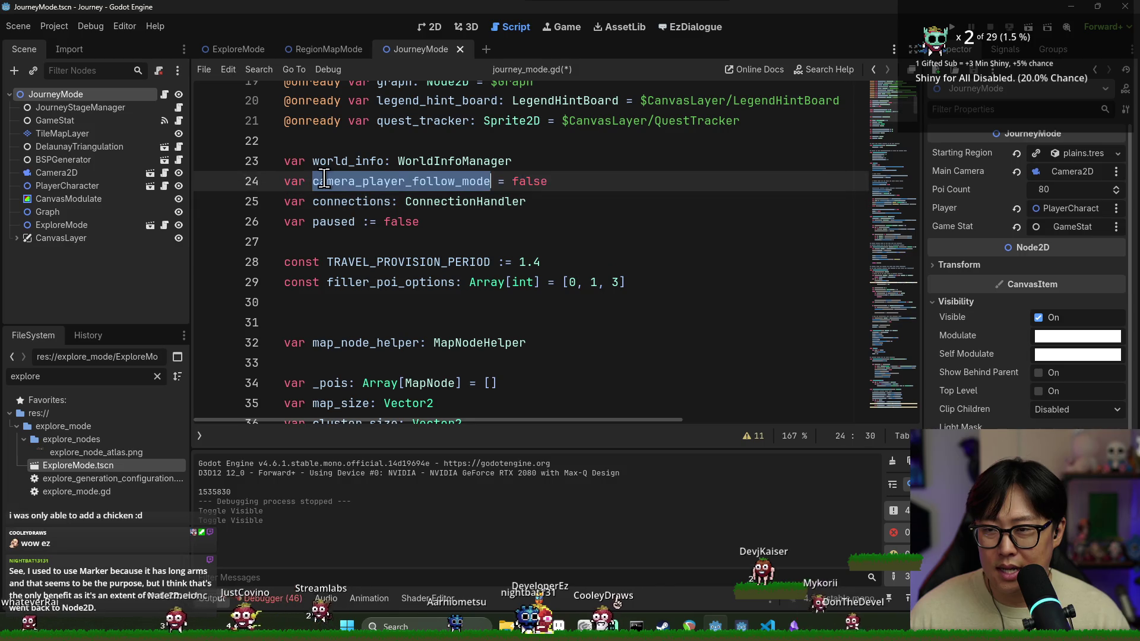
left_click(178, 108)
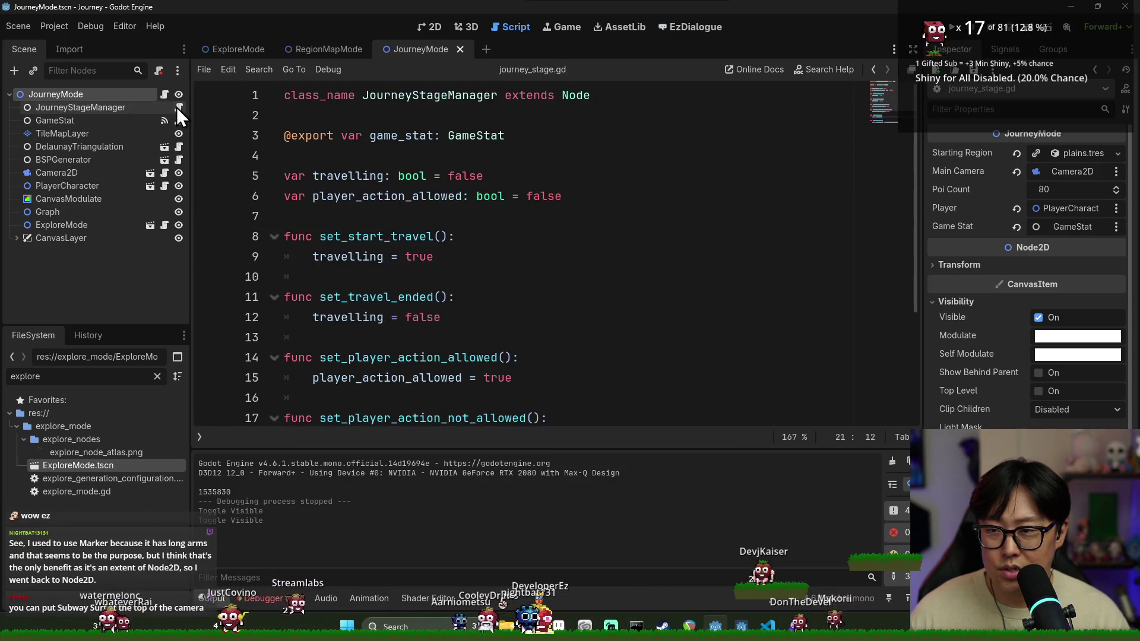
double_click(353, 176)
double_click(374, 196)
double_click(353, 176)
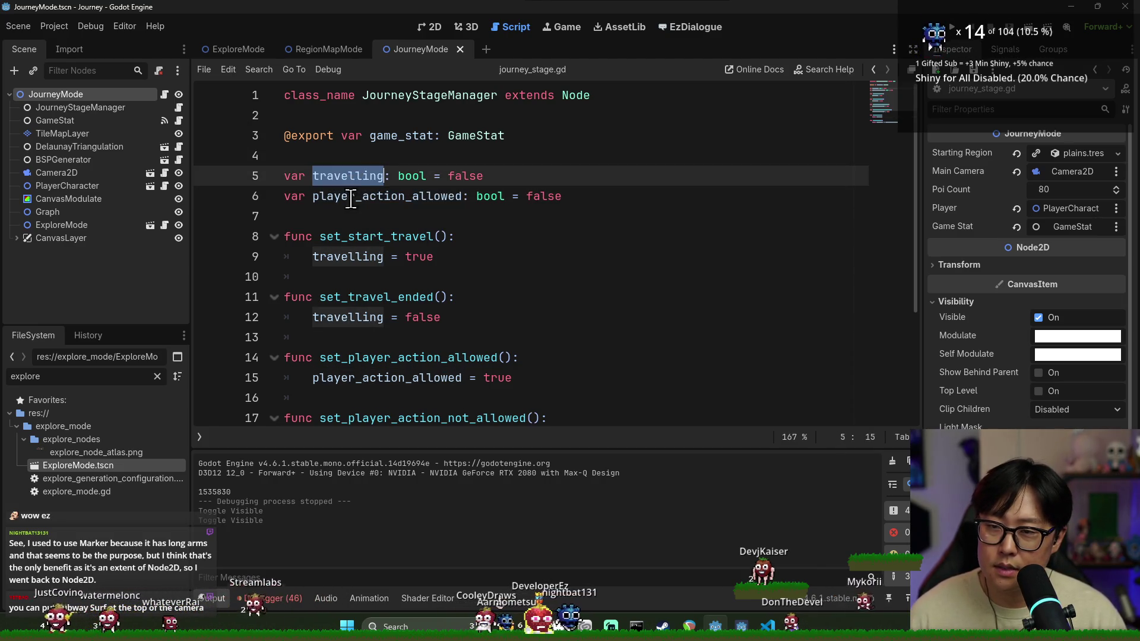
key("alt+Left")
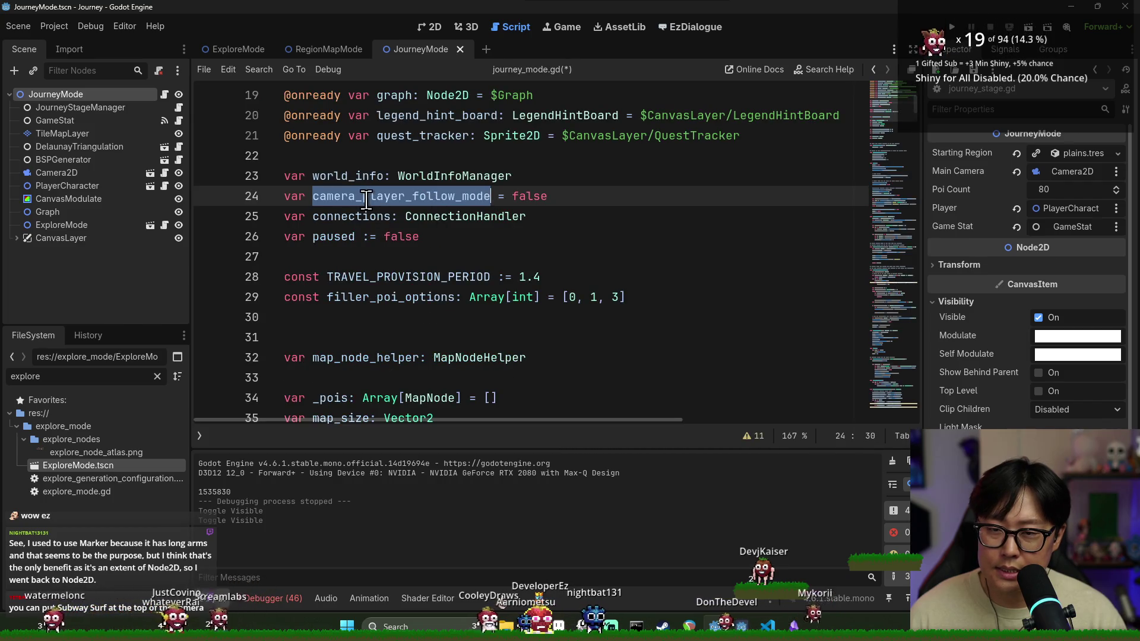
Step: Move the connections declaration to sit directly below _pois
triple_click(366, 200)
triple_click(363, 216)
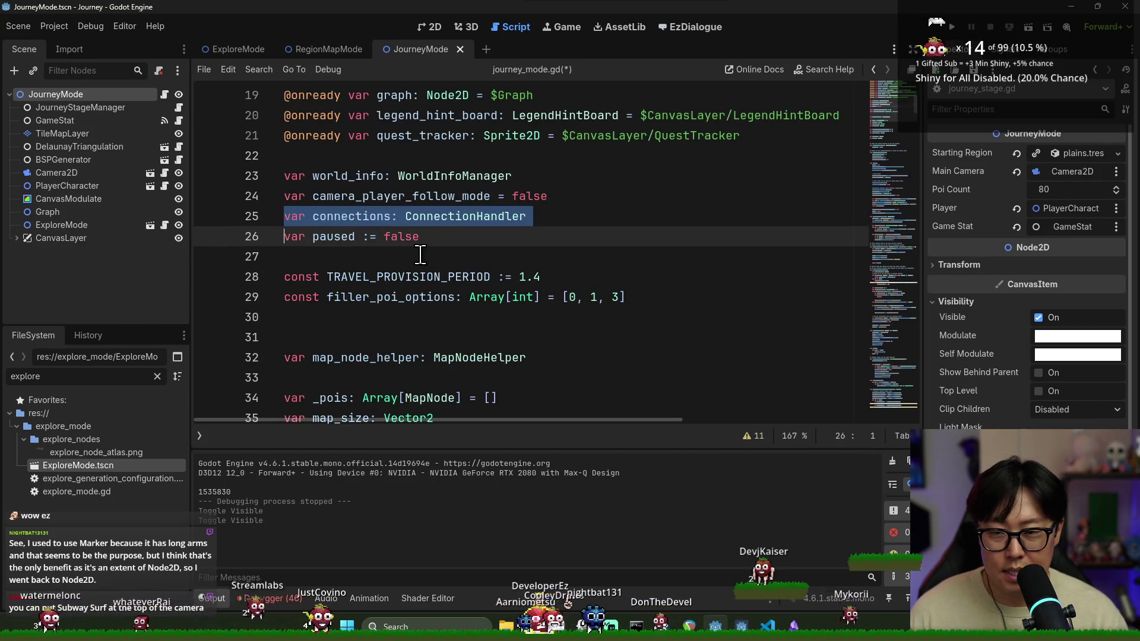
scroll(413, 268, "down", 2)
key("ctrl+x")
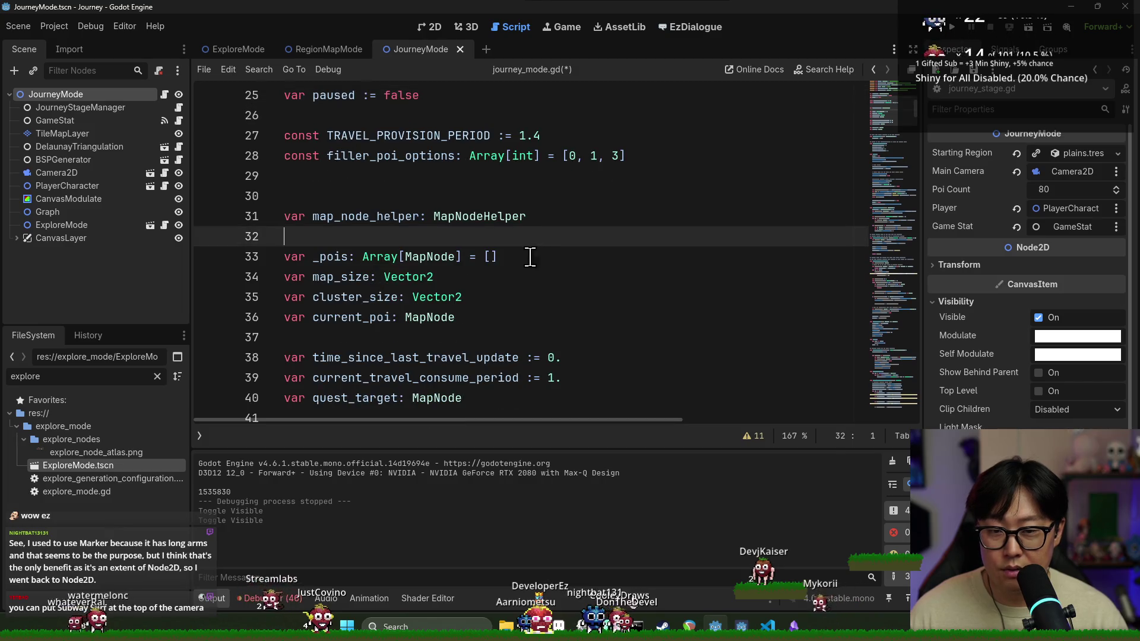
left_click(530, 257)
key("Return")
key("ctrl+v")
key("Delete")
Step: Move the map_node_helper declaration directly under world_info
left_click(342, 216)
triple_click(342, 216)
scroll(453, 176, "up", 2)
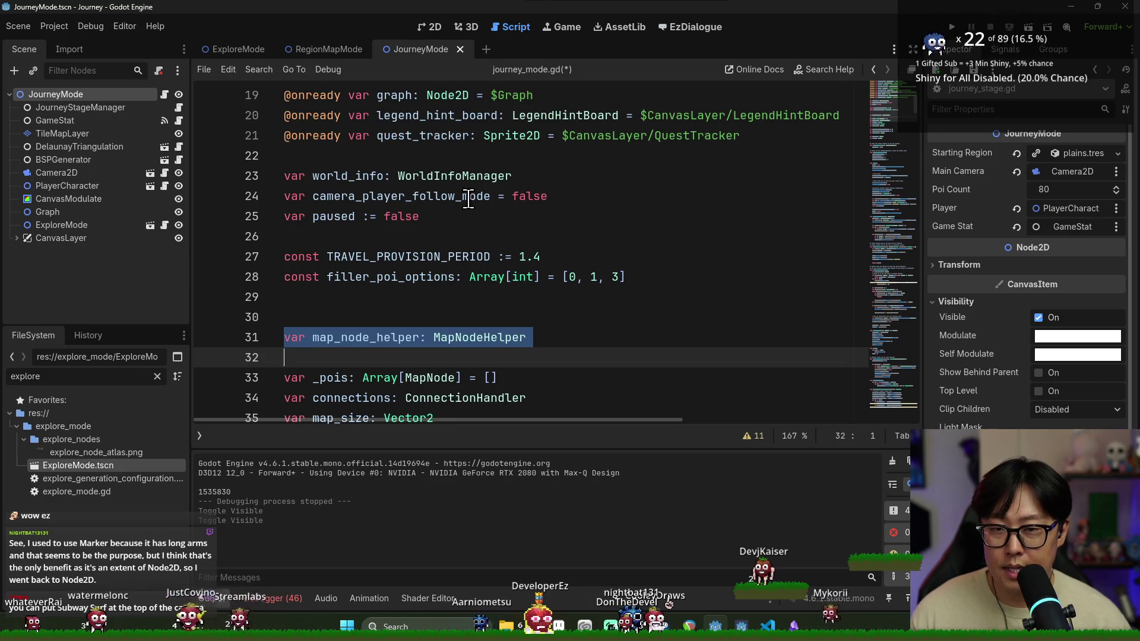
key("ctrl+x")
left_click(544, 184)
key("Return")
key("ctrl+v")
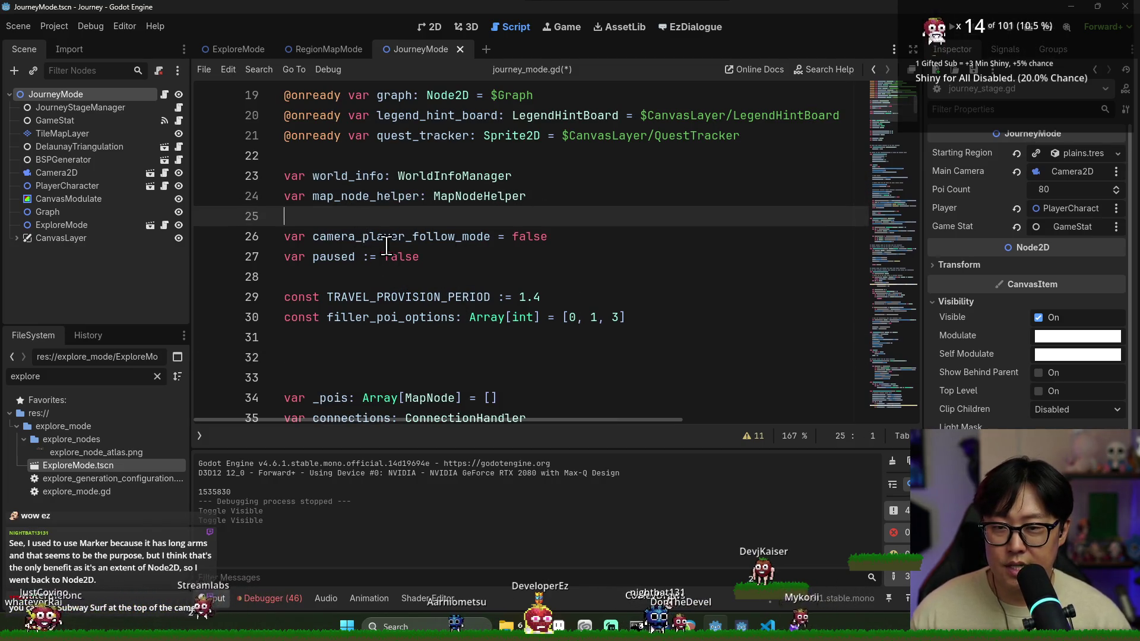
Step: Delete filler_poi_options and move the TRAVEL_PROVISION_PERIOD constant below end_node
scroll(356, 272, "down", 1)
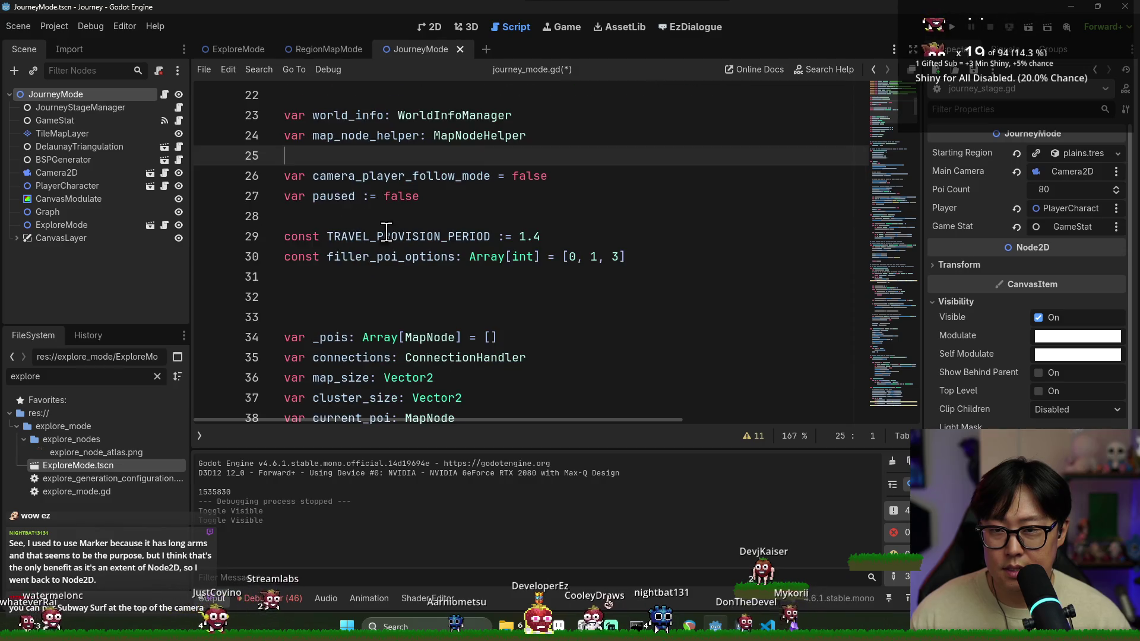
triple_click(333, 237)
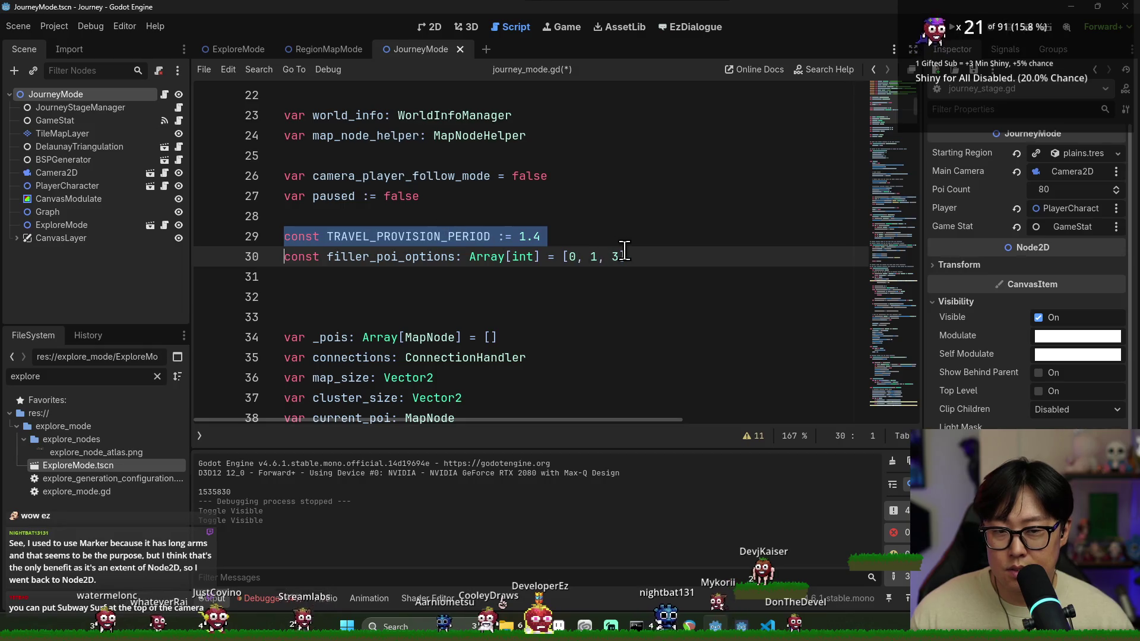
double_click(392, 257)
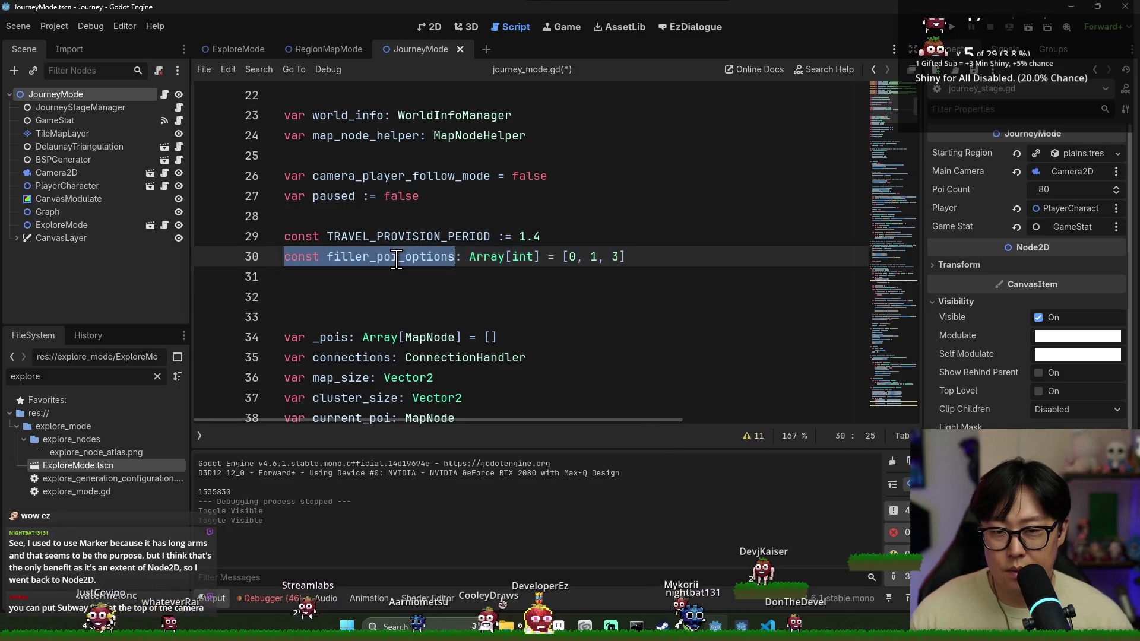
key("ctrl+shift+k")
key("BackSpace")
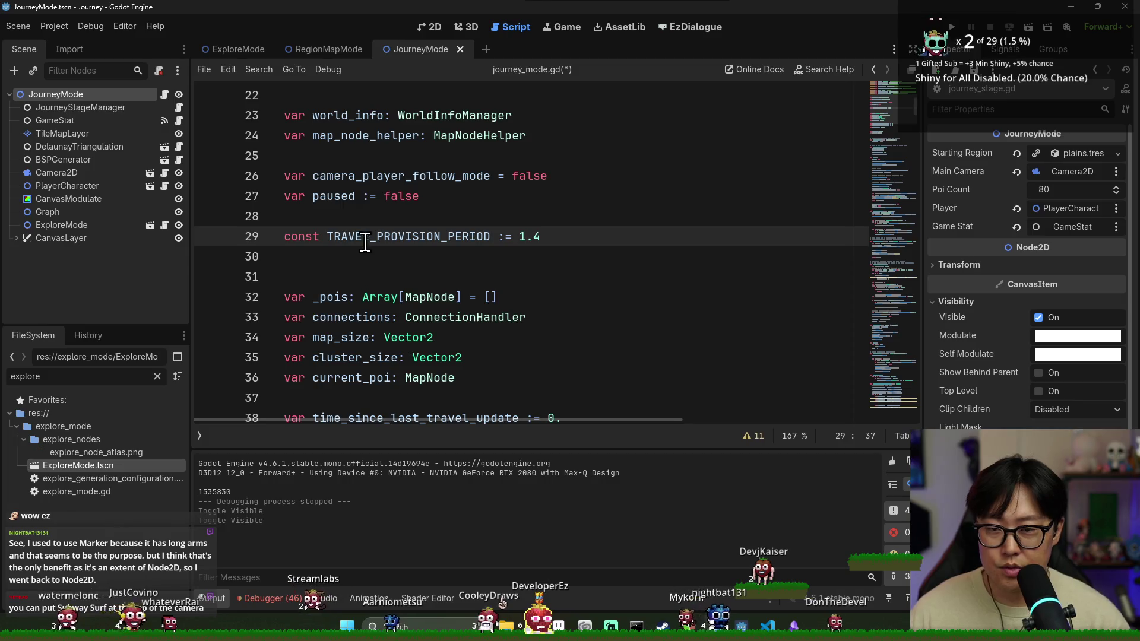
key("shift+Up")
key("ctrl+x")
scroll(407, 262, "down", 5)
left_click(336, 217)
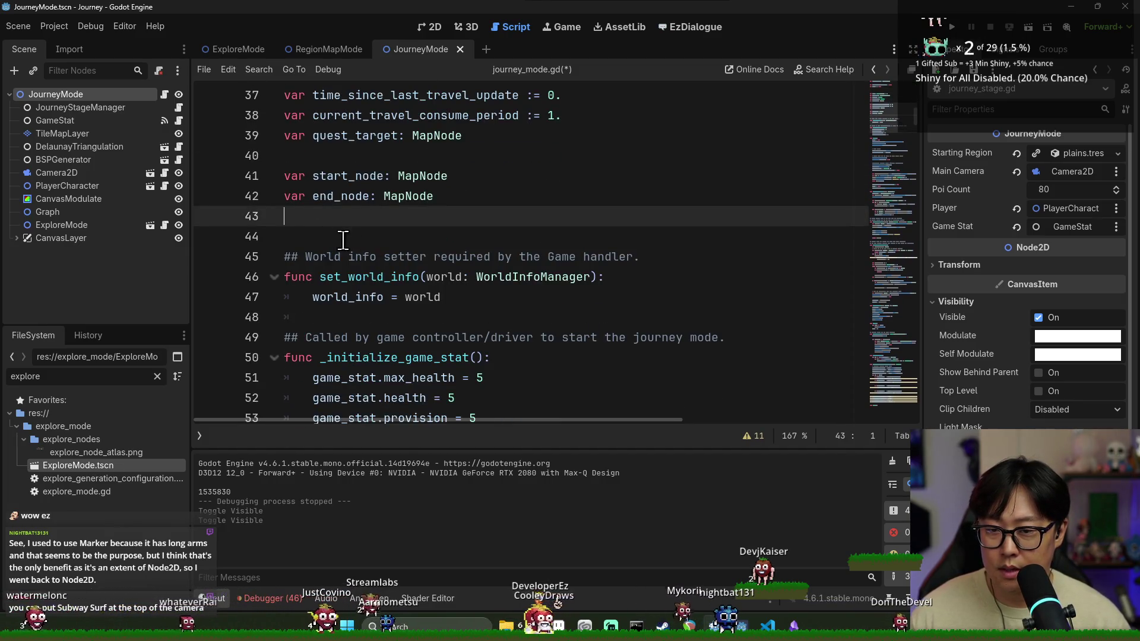
key("ctrl+v")
scroll(448, 231, "up", 10)
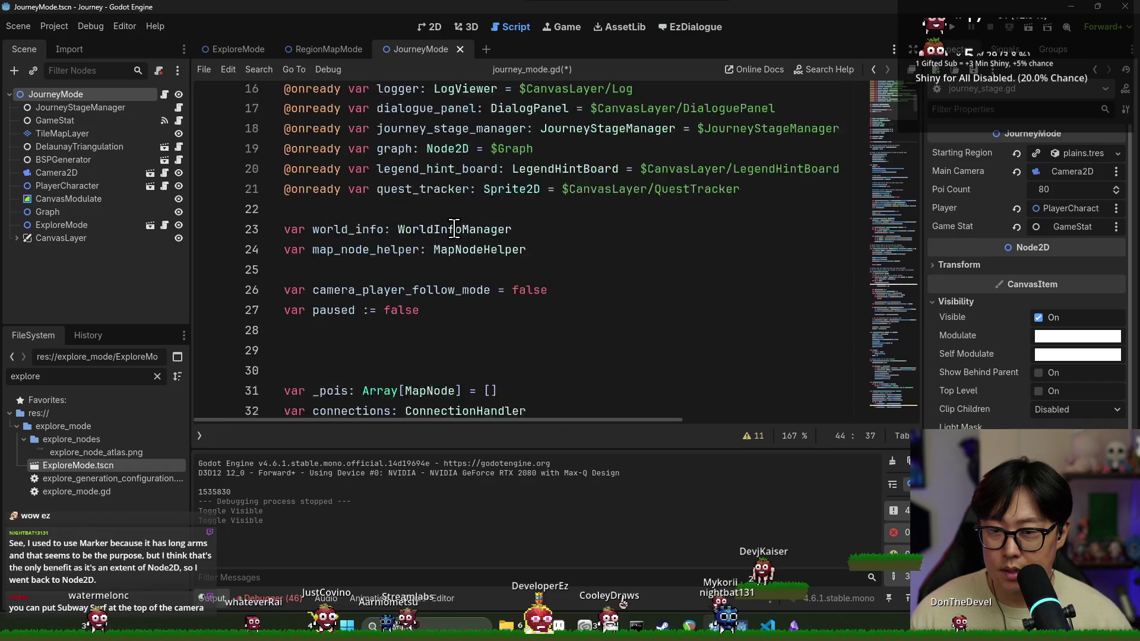
left_click(1085, 152)
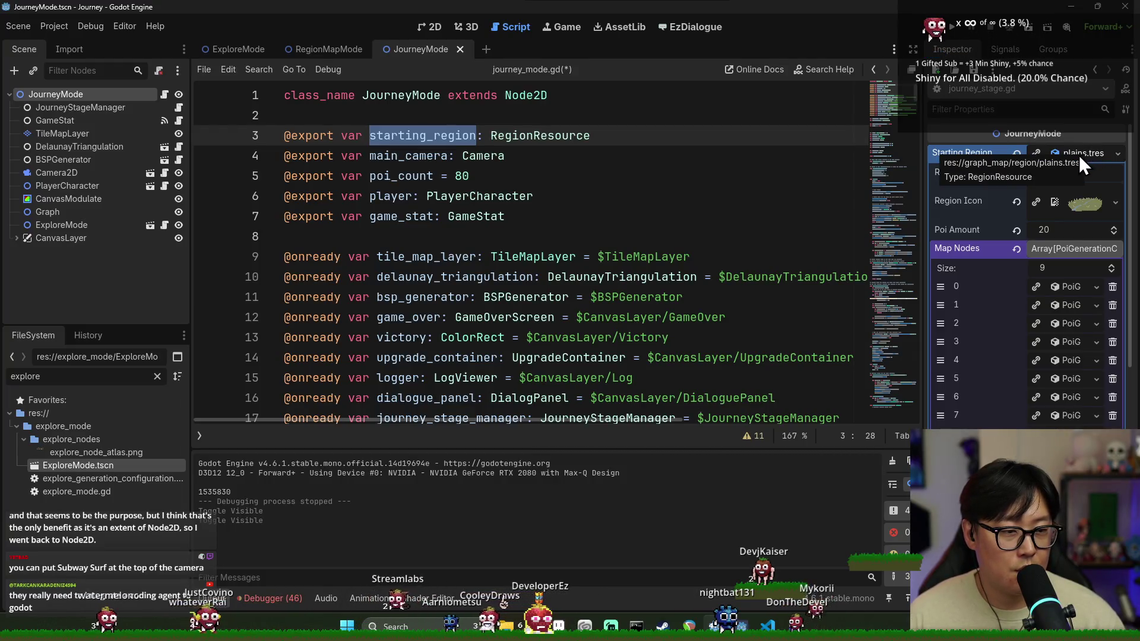
Step: Delete the starting_region export on line 3 and save
left_click(1078, 155)
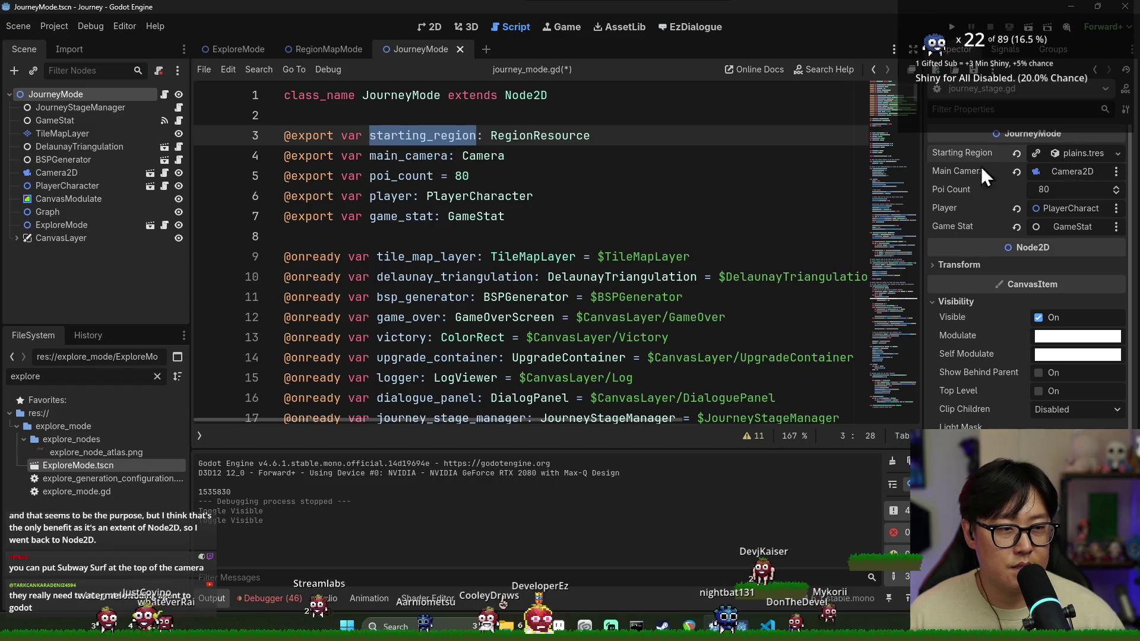
left_click(440, 196)
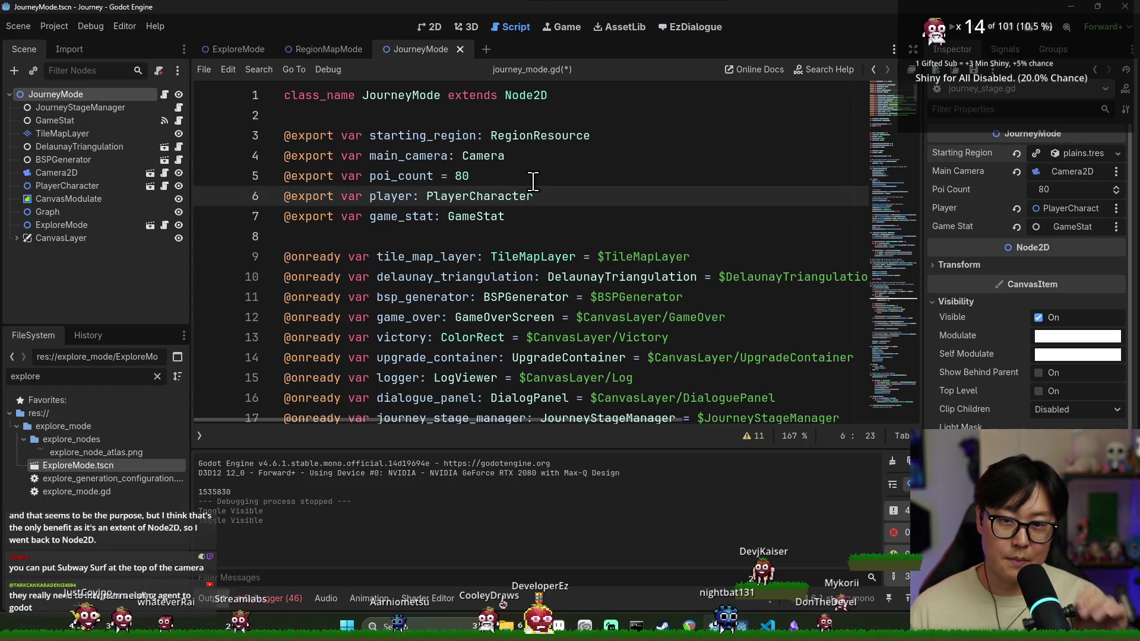
double_click(436, 136)
key("ctrl+f")
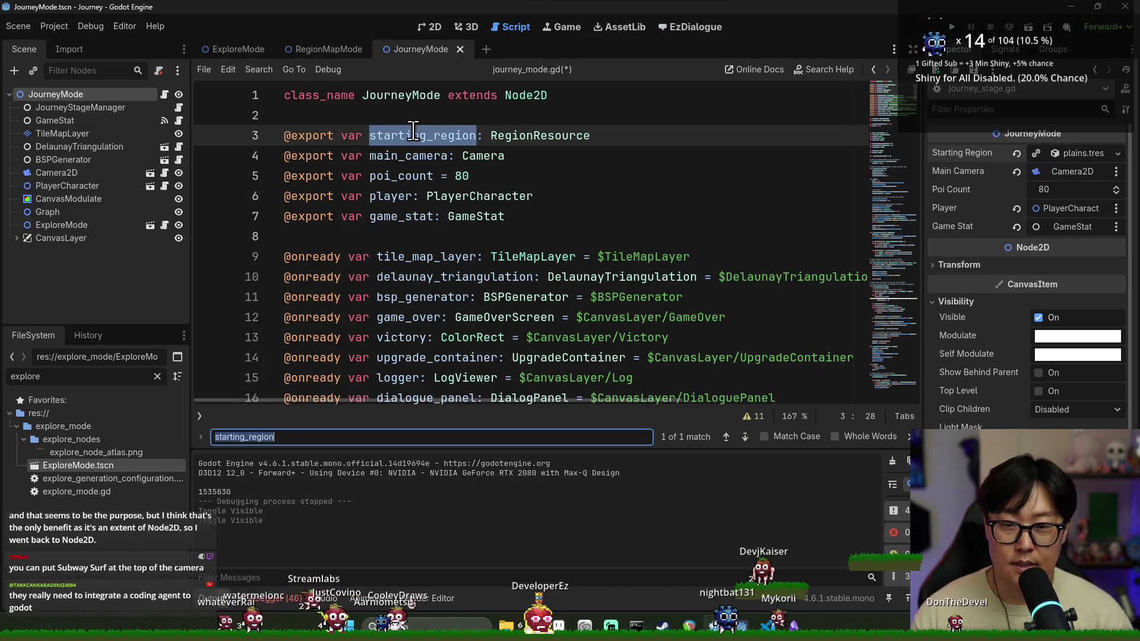
left_click(413, 135)
key("ctrl+x")
key("ctrl+s")
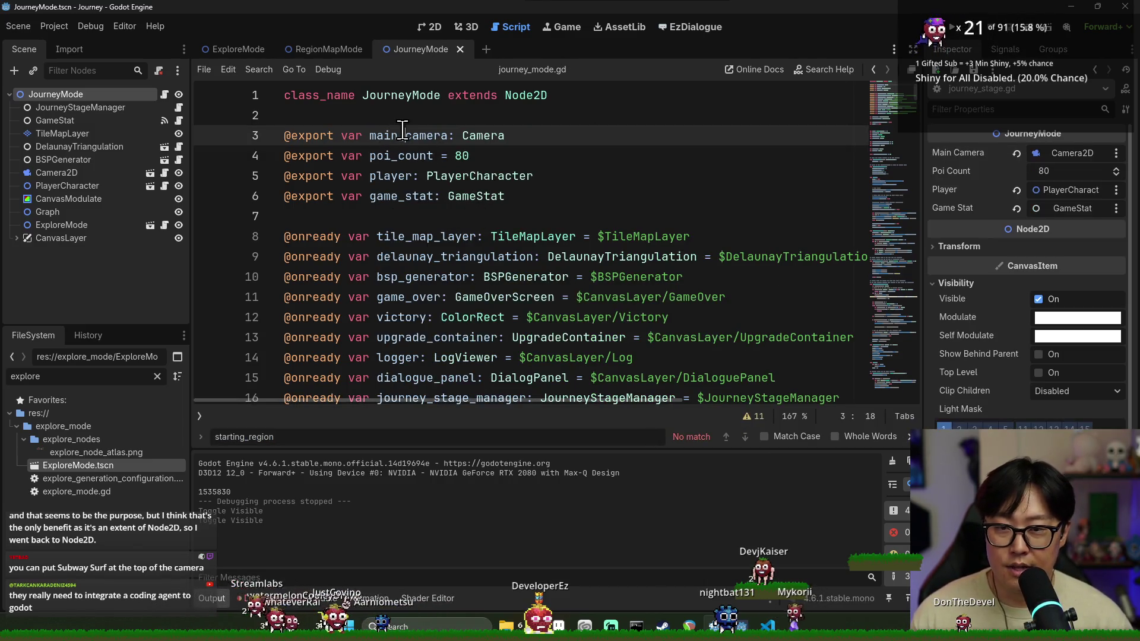
Step: Check poi_count's uses, then delete its export line and save
double_click(401, 157)
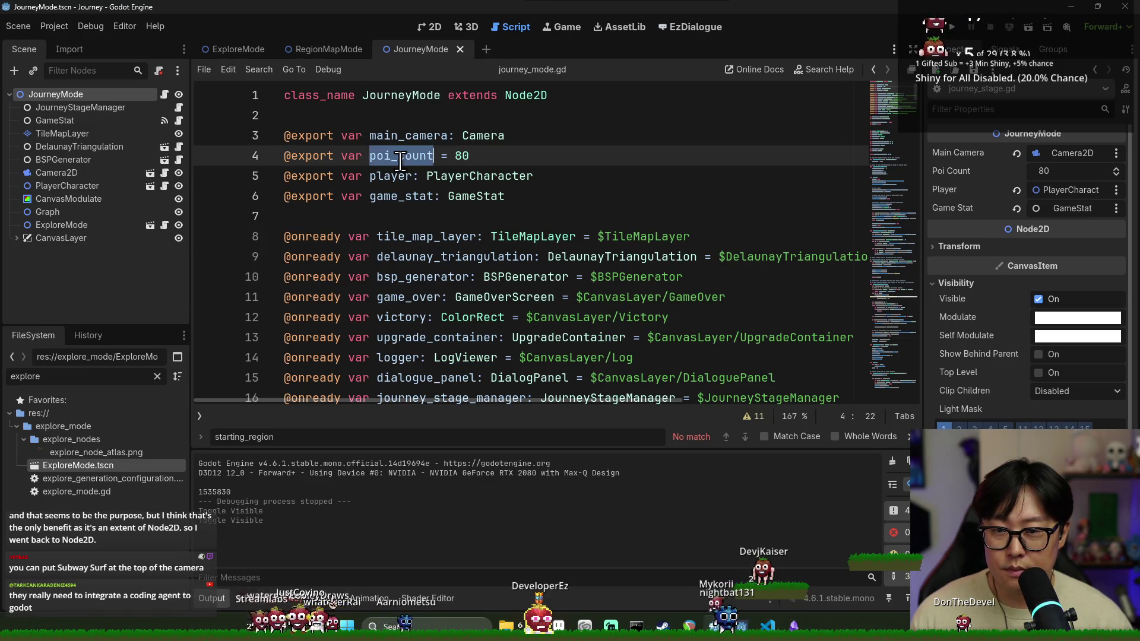
key("ctrl+f")
key("Return")
key("Return")
key("Return")
key("Return")
key("Return")
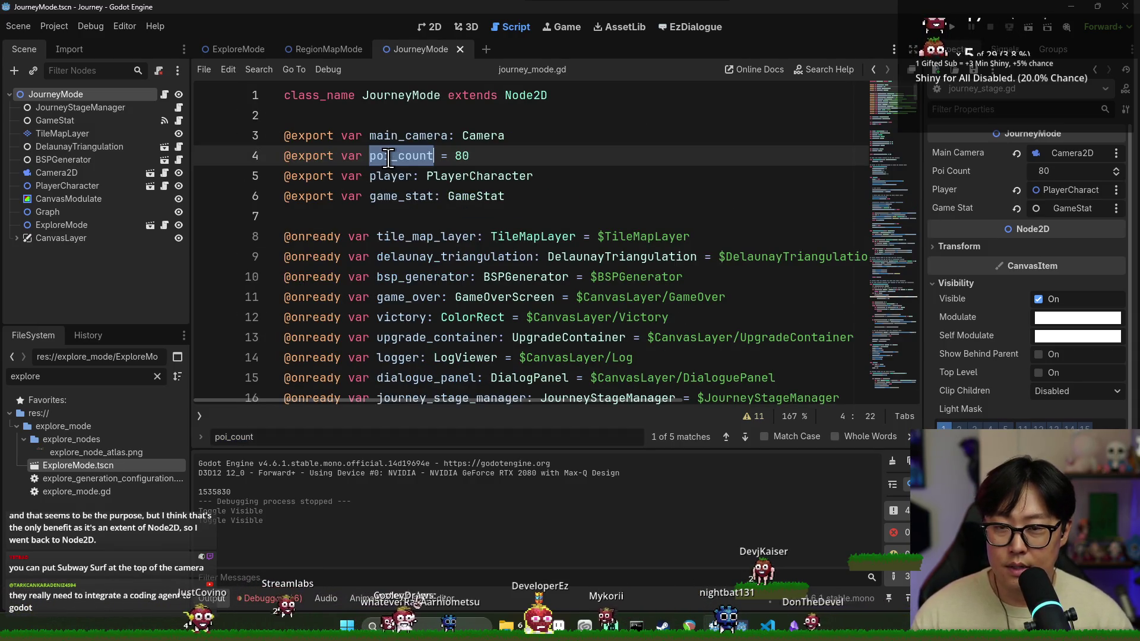
triple_click(387, 159)
key("BackSpace")
key("ctrl+s")
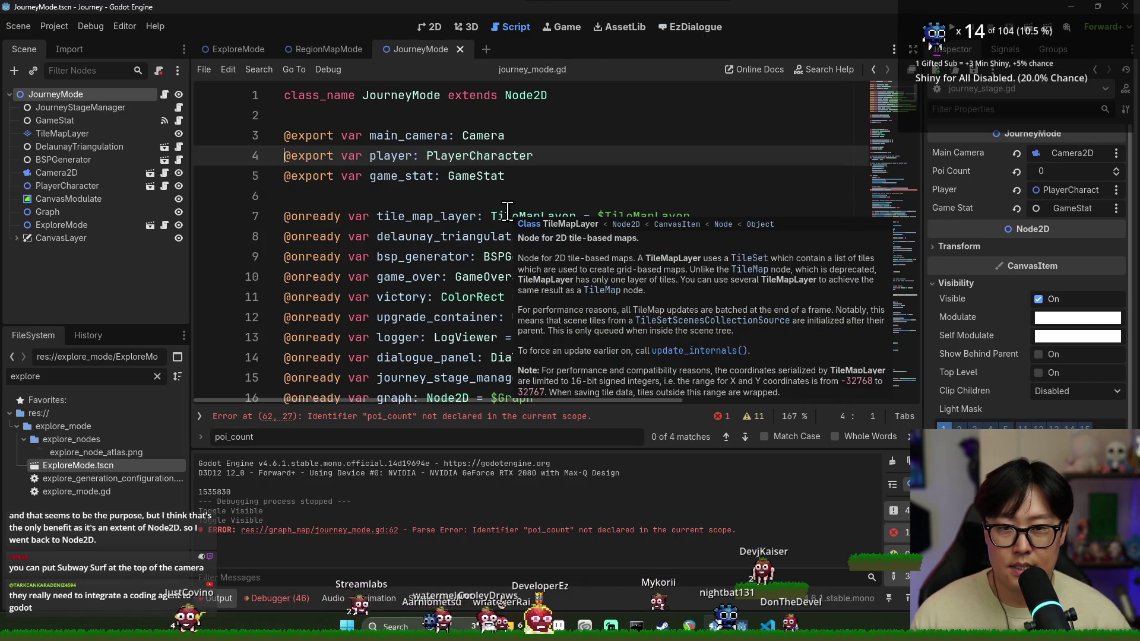
Step: Replace the trailing poi_count on line 62 with _pois.size() and save
left_click(415, 437)
key("Return")
left_click(334, 238)
double_click(334, 238)
double_click(416, 237)
double_click(501, 236)
scroll(674, 305, "up", 1)
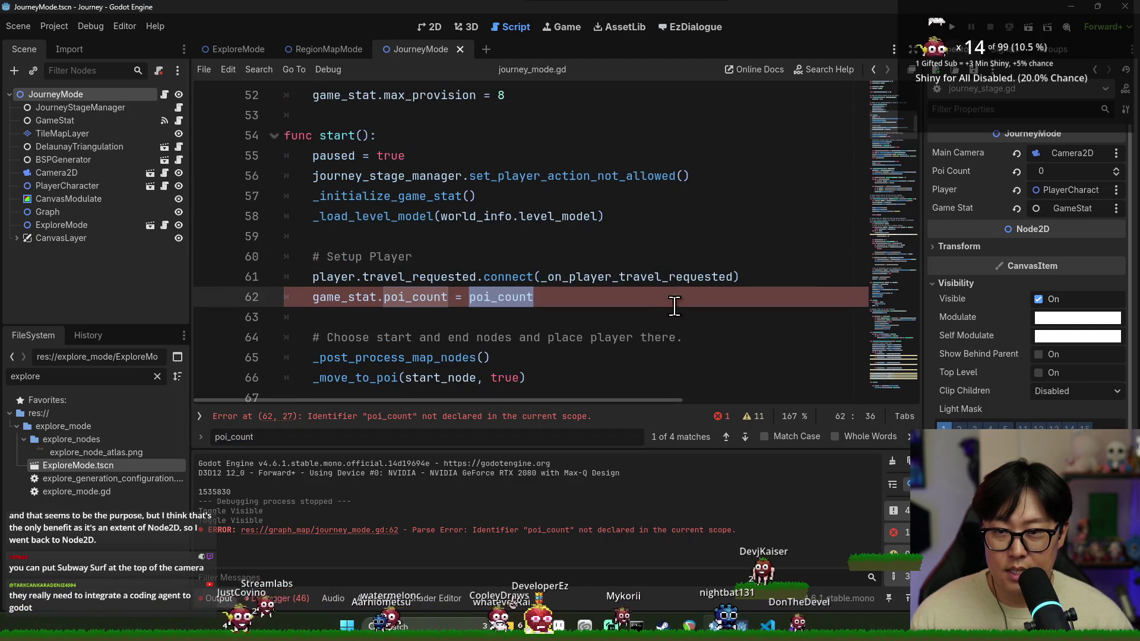
type("_poi")
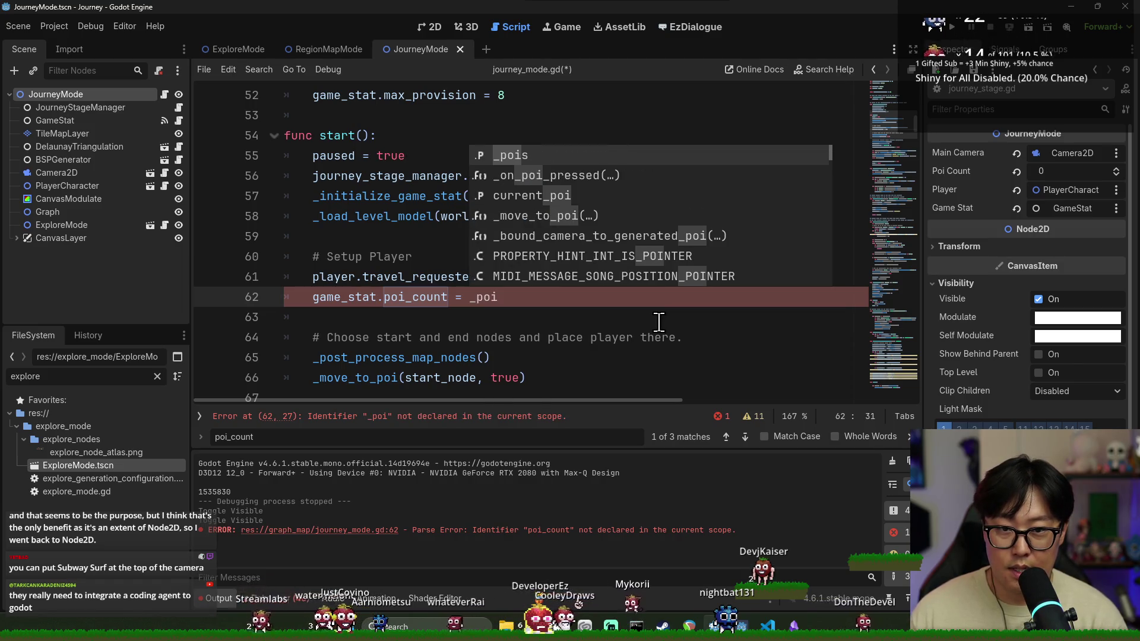
type("s.size()")
key("ctrl+s")
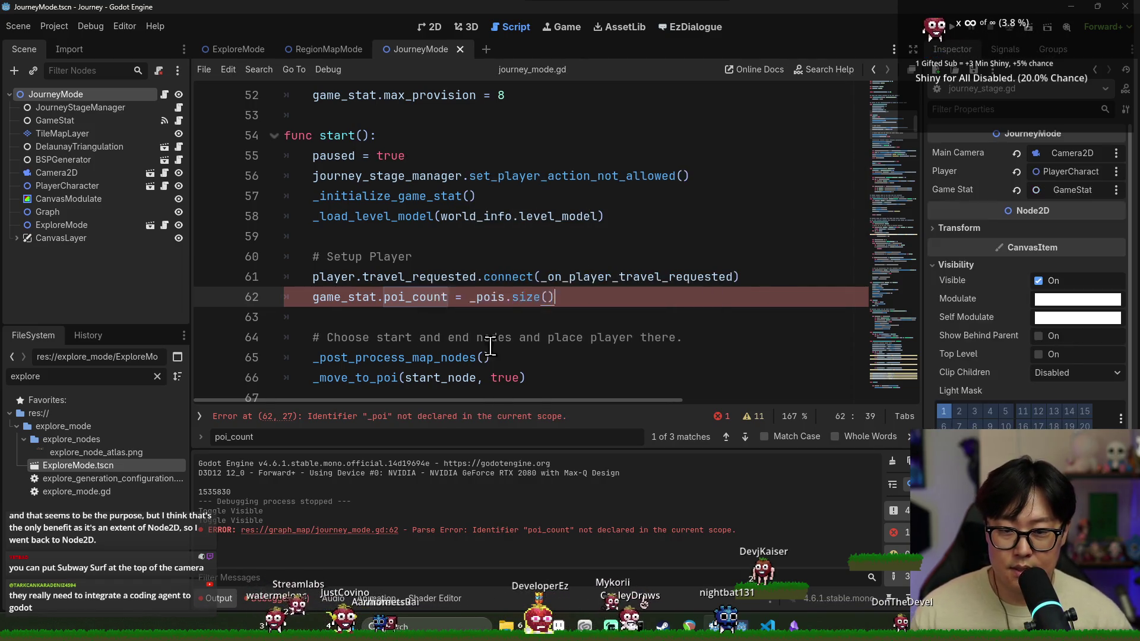
Step: Close the search, clear the output log, and save the script again
left_click(490, 343)
key("Escape")
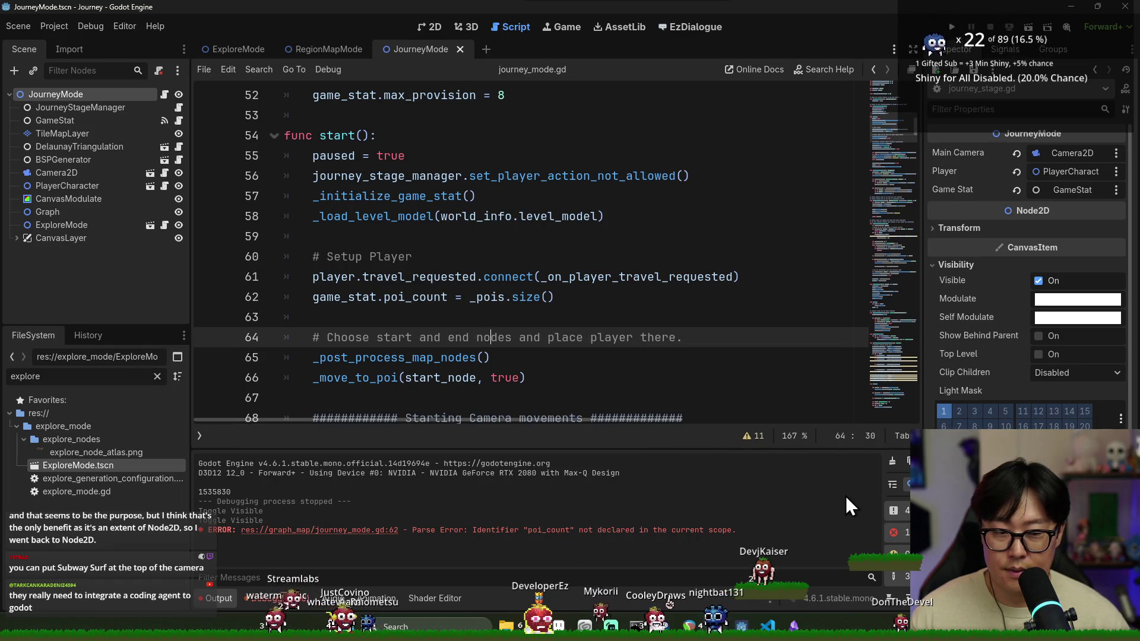
left_click(897, 464)
key("ctrl+s")
left_click_drag(455, 277, 414, 256)
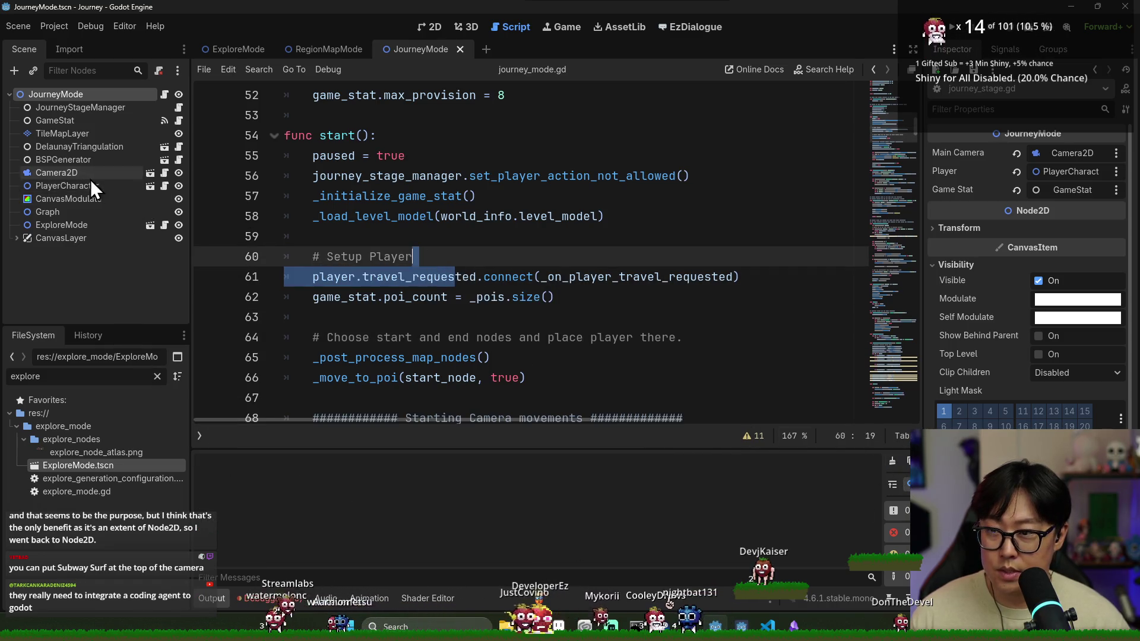
left_click(449, 297)
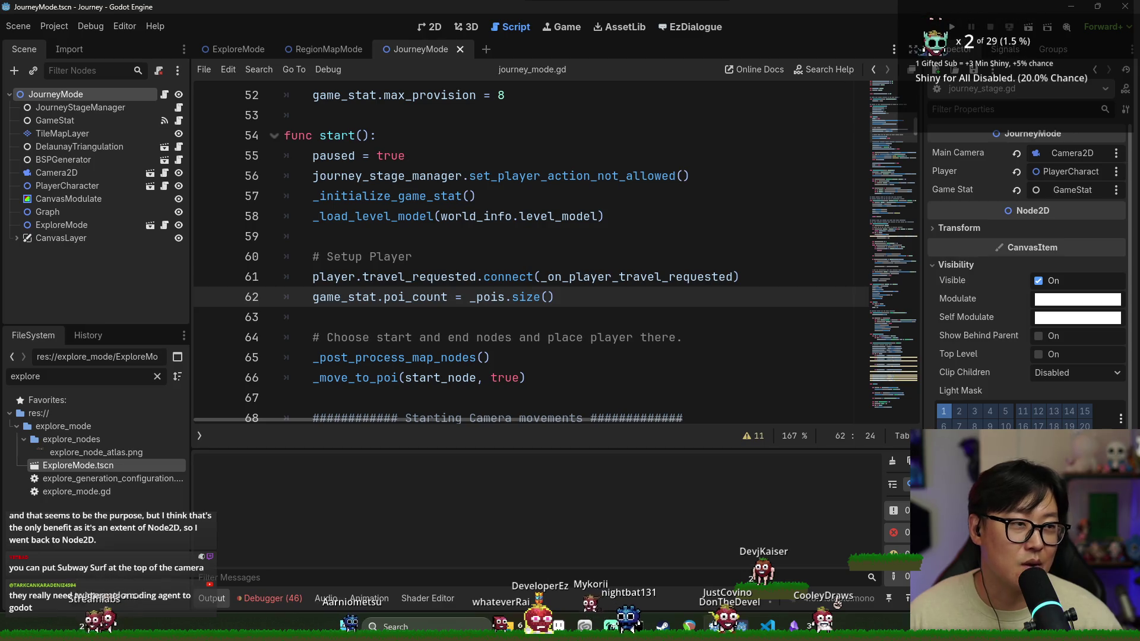
mouse_move(523, 277)
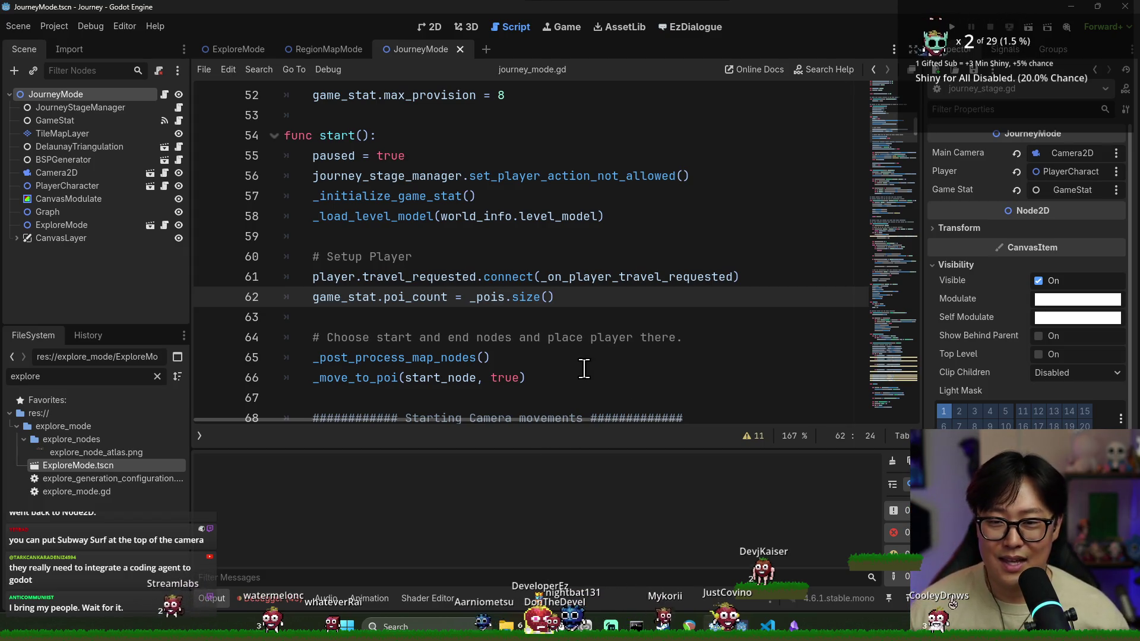
scroll(547, 286, "up", 1)
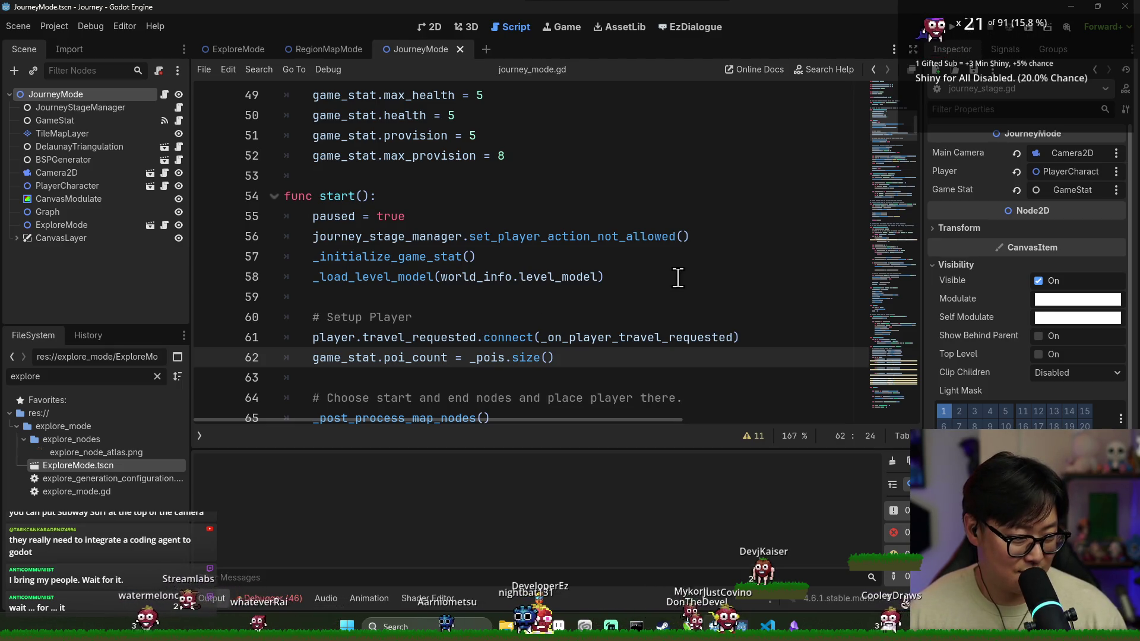
left_click(650, 236)
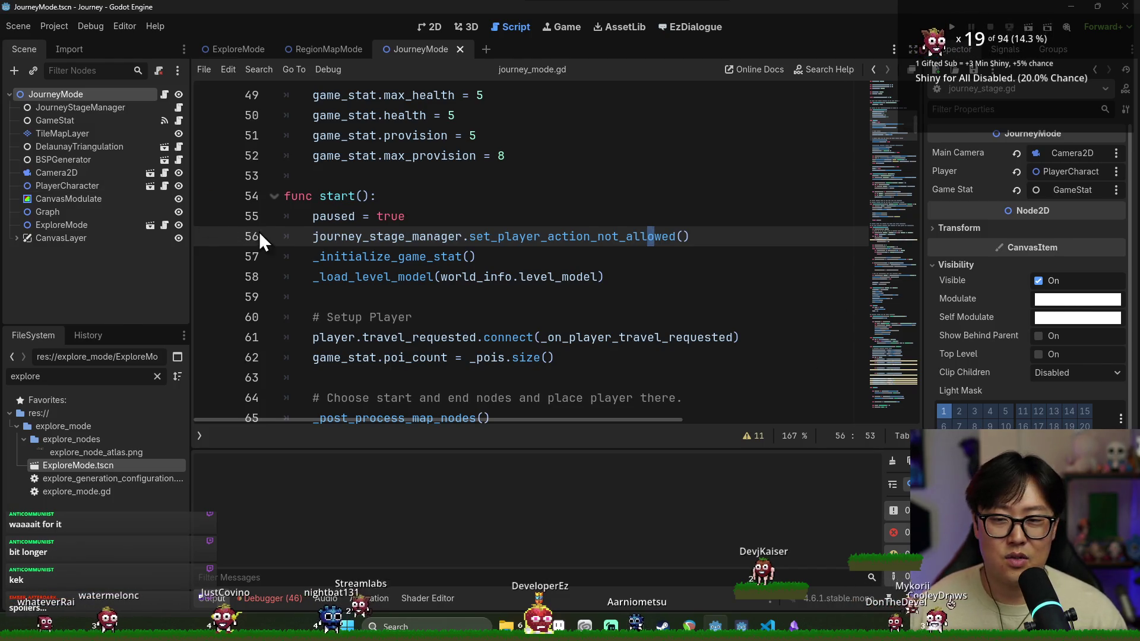
Step: Review lines 53–59 of journey_mode.gd and save the script
left_click(600, 294)
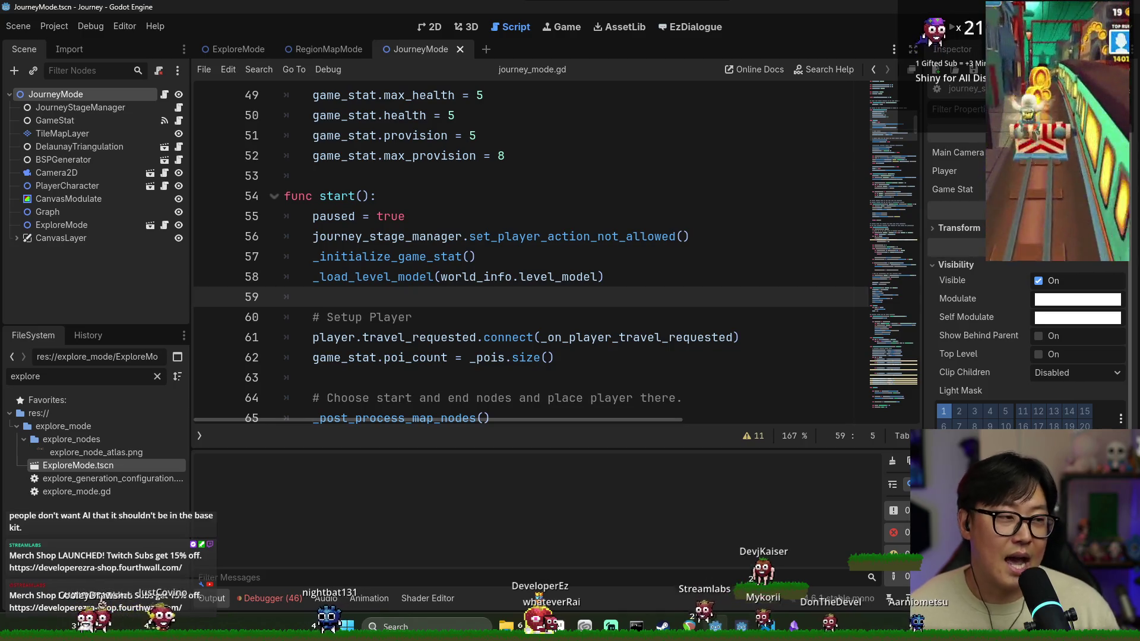
left_click(491, 277)
left_click(534, 316)
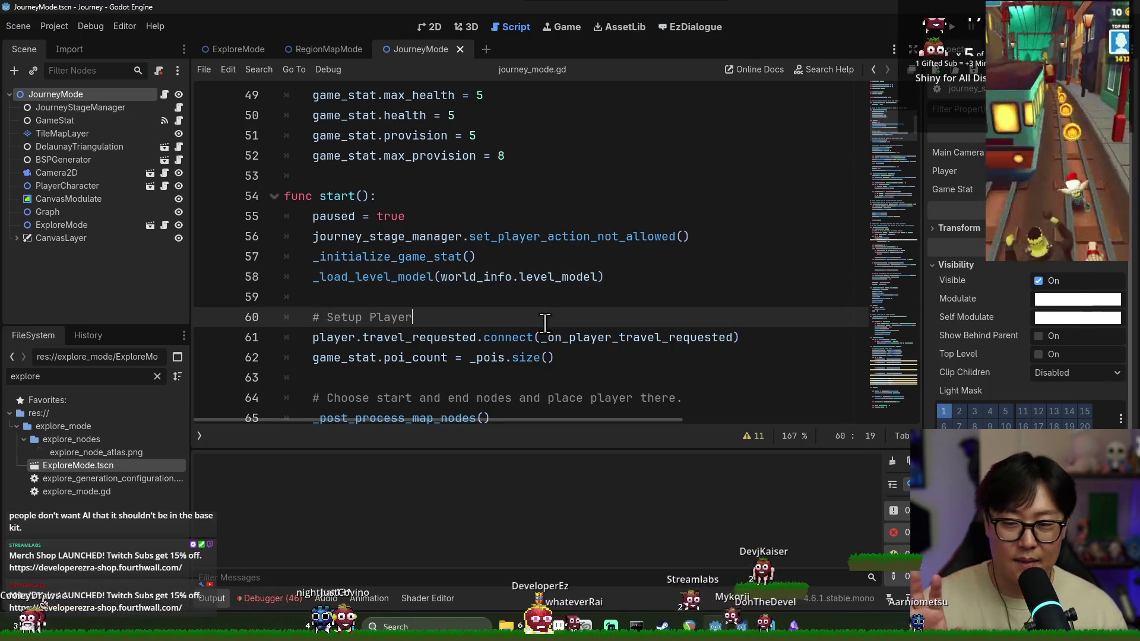
left_click(518, 303)
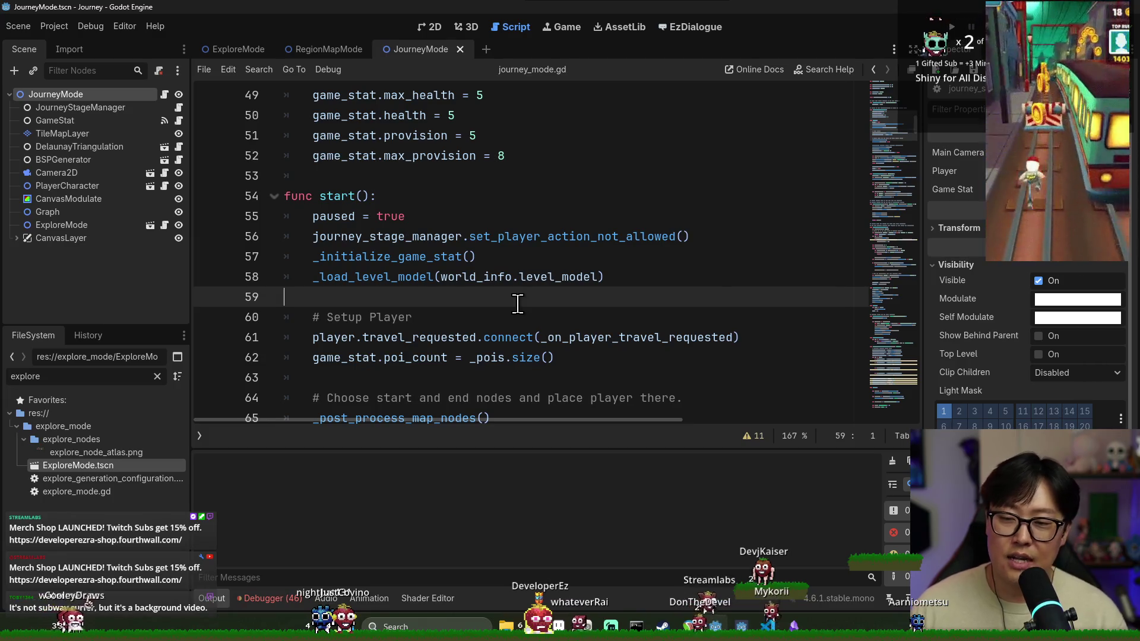
key("ctrl+s")
left_click(408, 175)
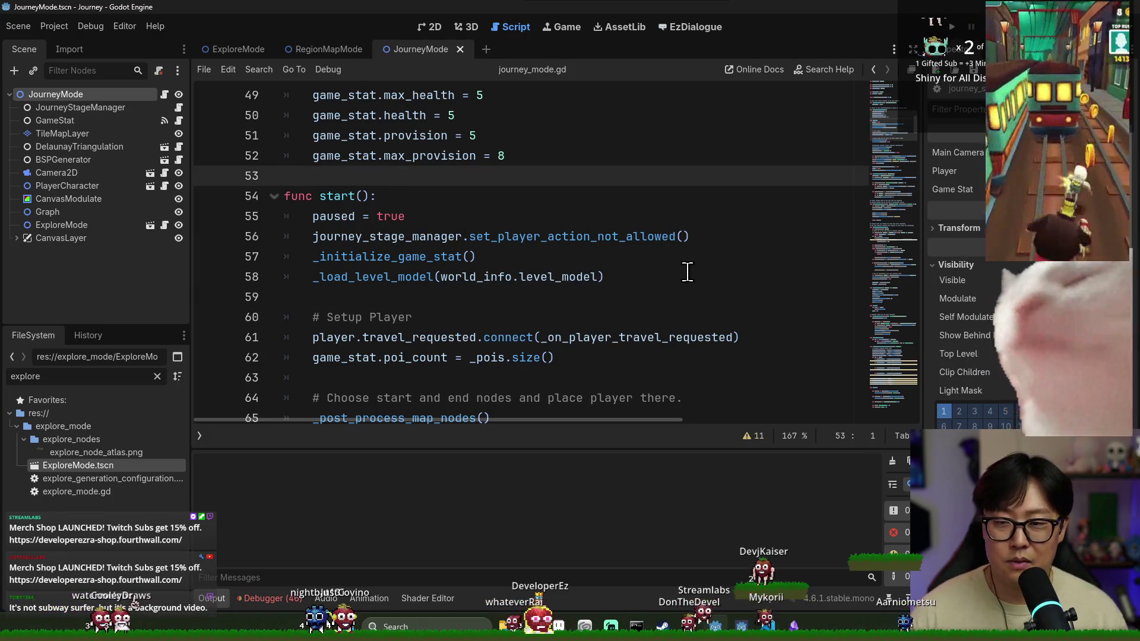
key("ctrl+s")
Step: Check the set_player_action_not_allowed call and world_info line, then bring up MegaAnimation.cs in VS Code
left_click(506, 236)
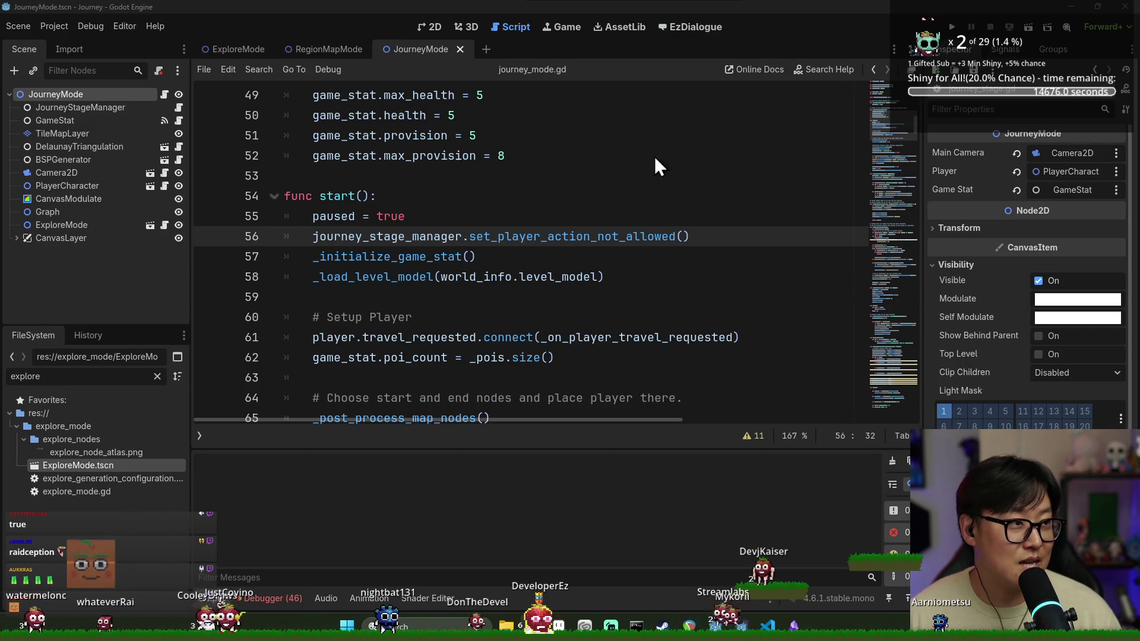
left_click(464, 271)
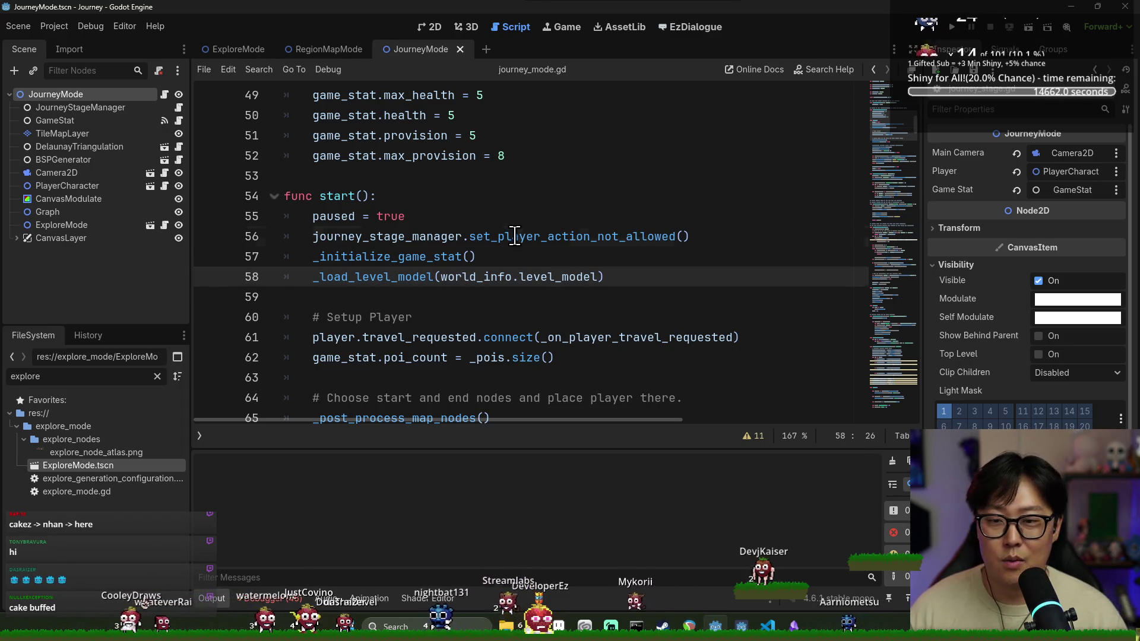
left_click(540, 236)
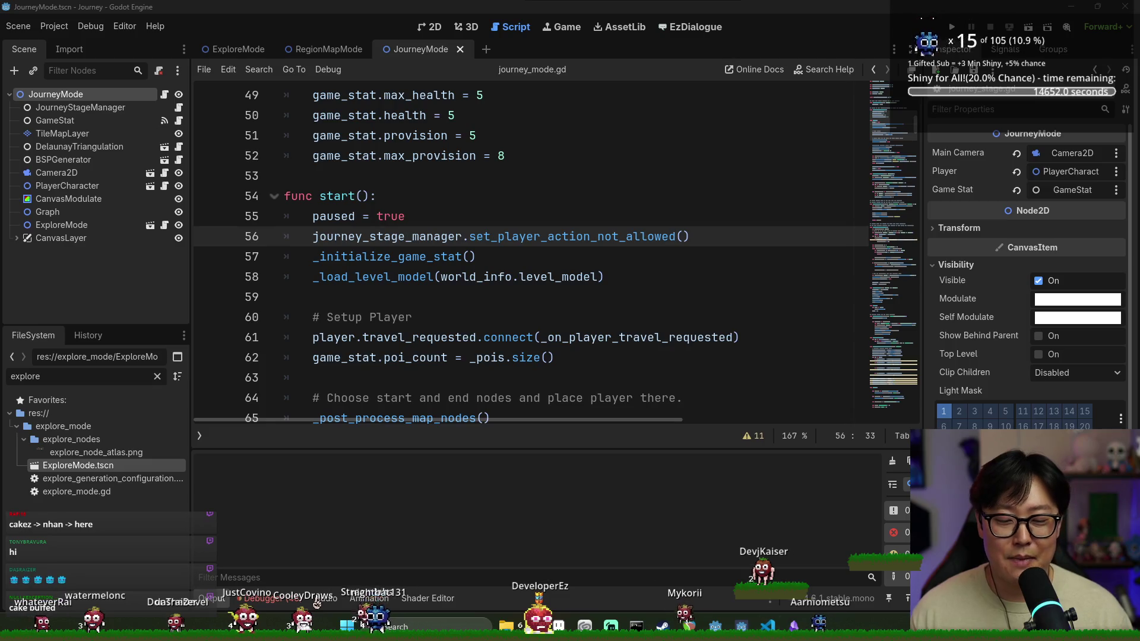
left_click(769, 625)
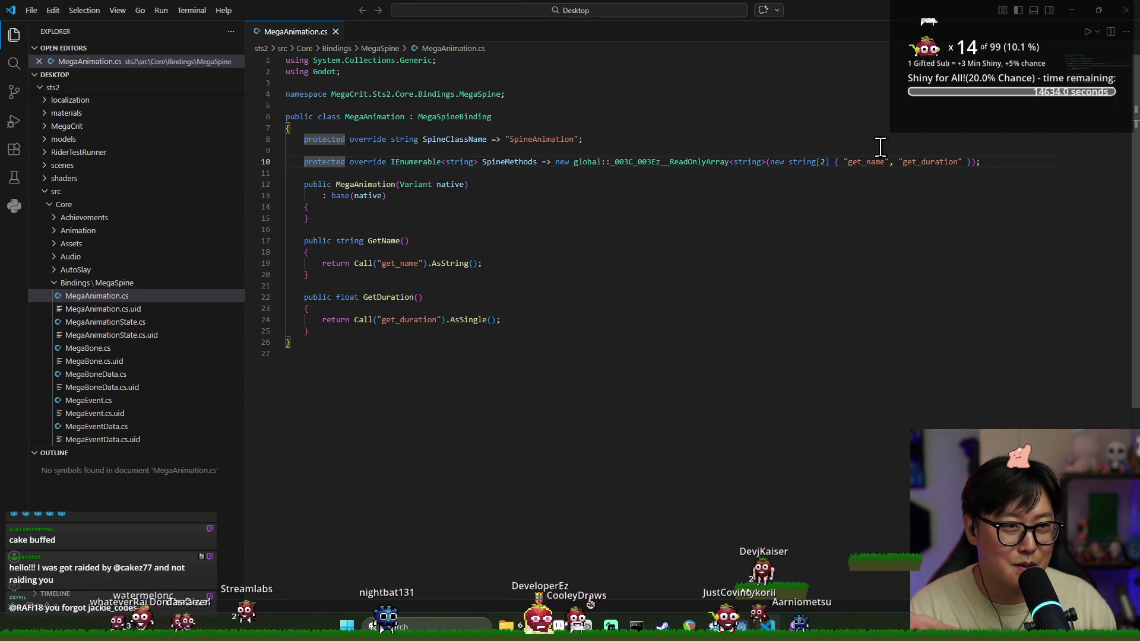
Step: Return from MegaAnimation.cs in VS Code to journey_mode.gd in the Godot editor
key("alt+Tab")
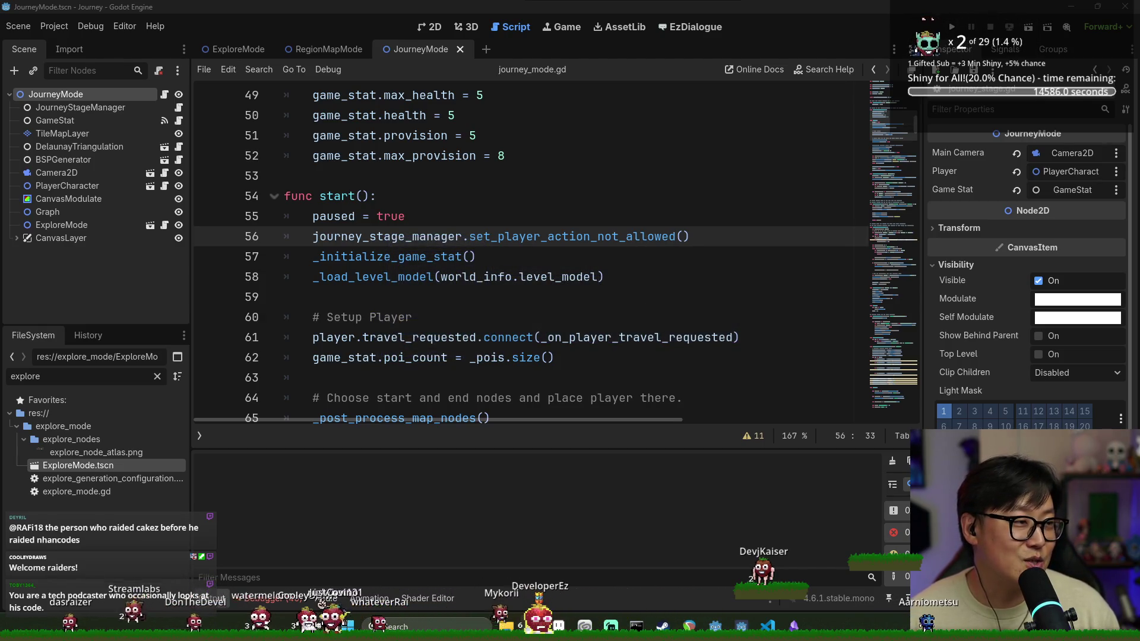
key("alt+Tab")
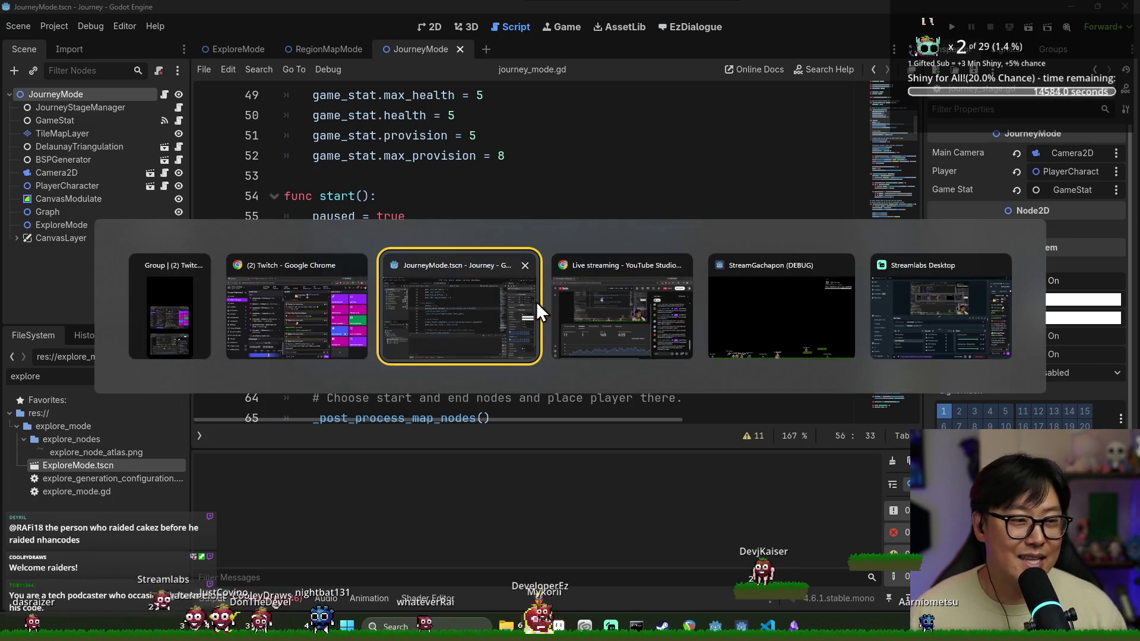
left_click(481, 326)
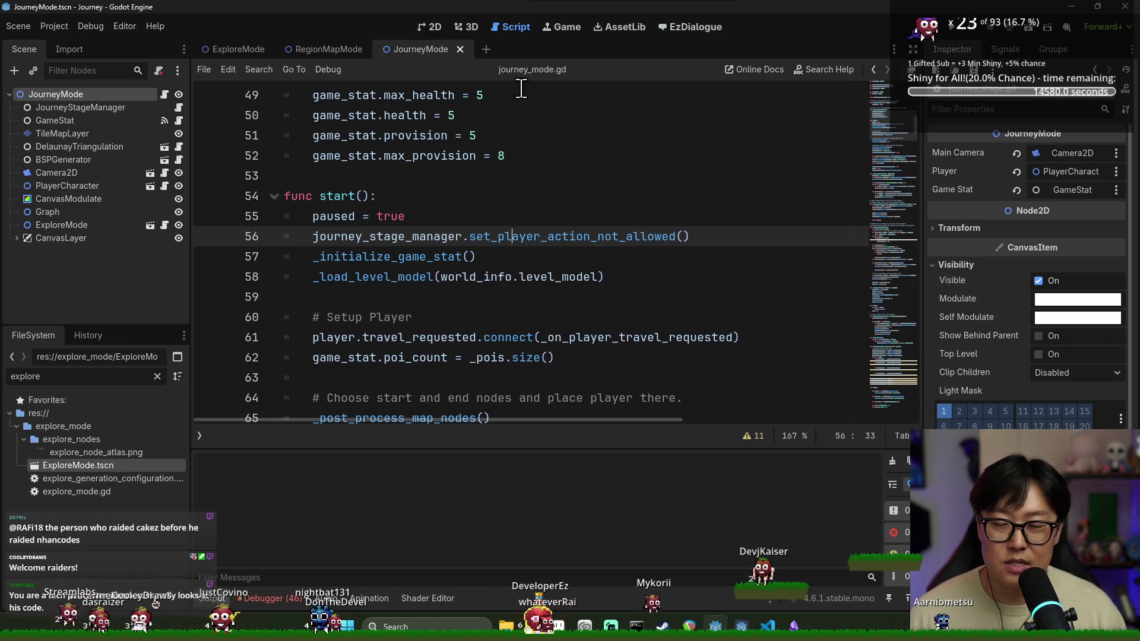
mouse_move(739, 627)
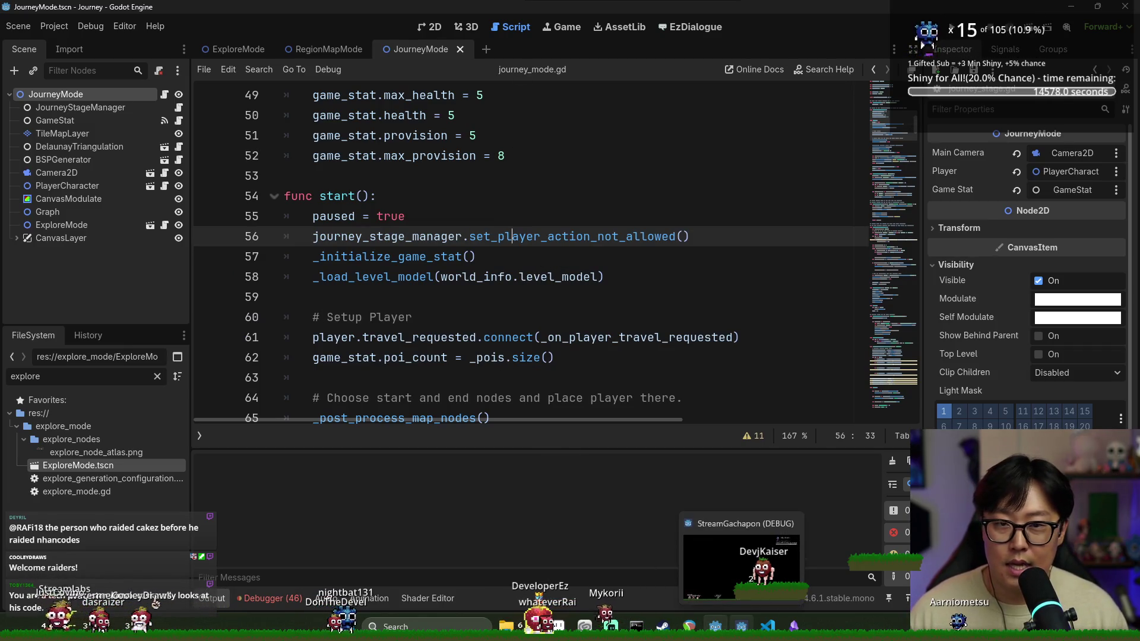
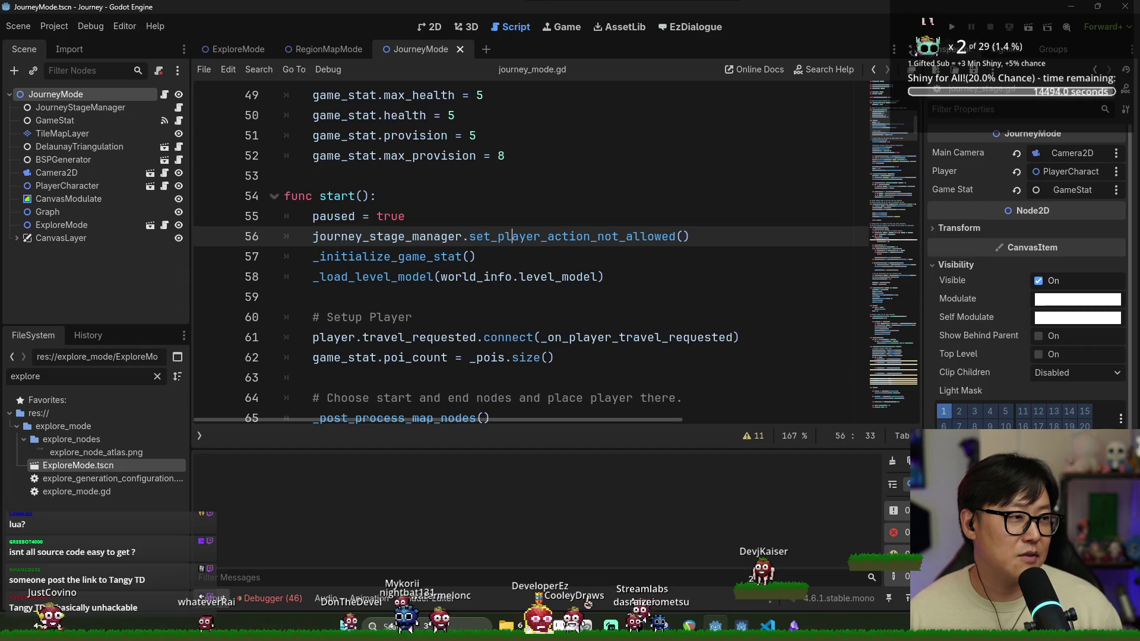
Step: Bring the Tangy TD store page up, view three screenshots and start its trailer
left_click(731, 196)
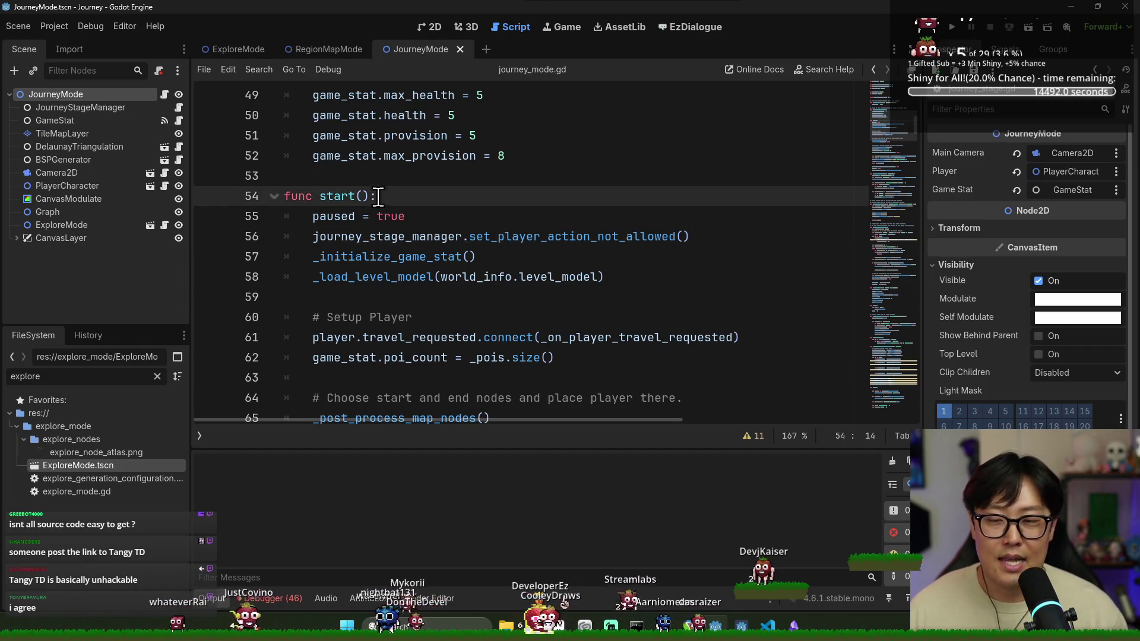
scroll(594, 323, "up", 1)
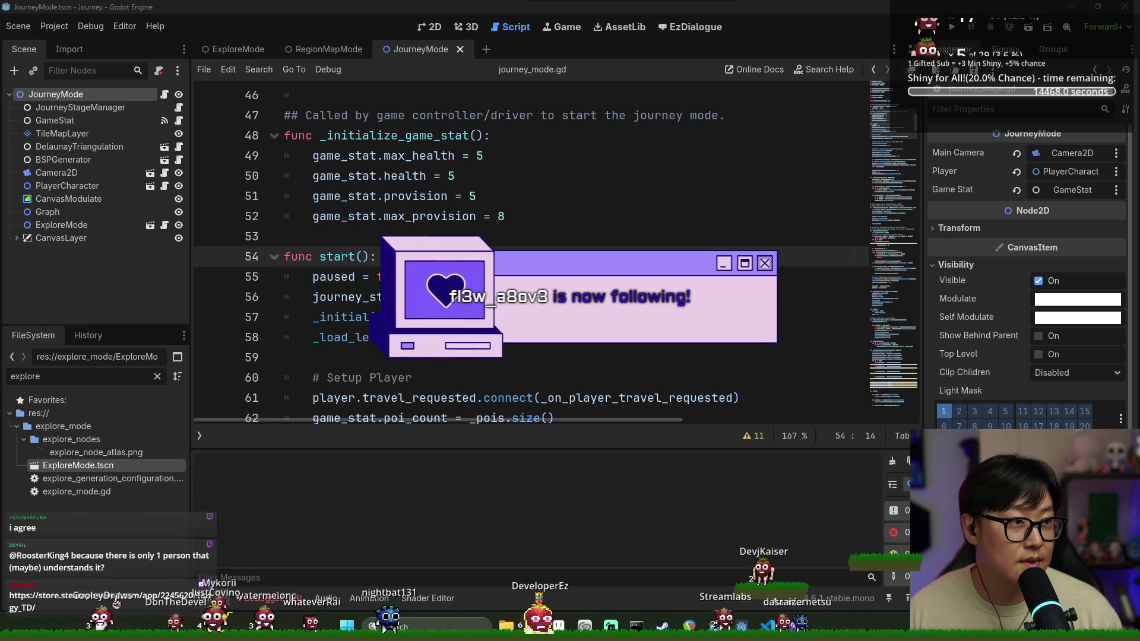
left_click_drag(997, 188, 363, 3)
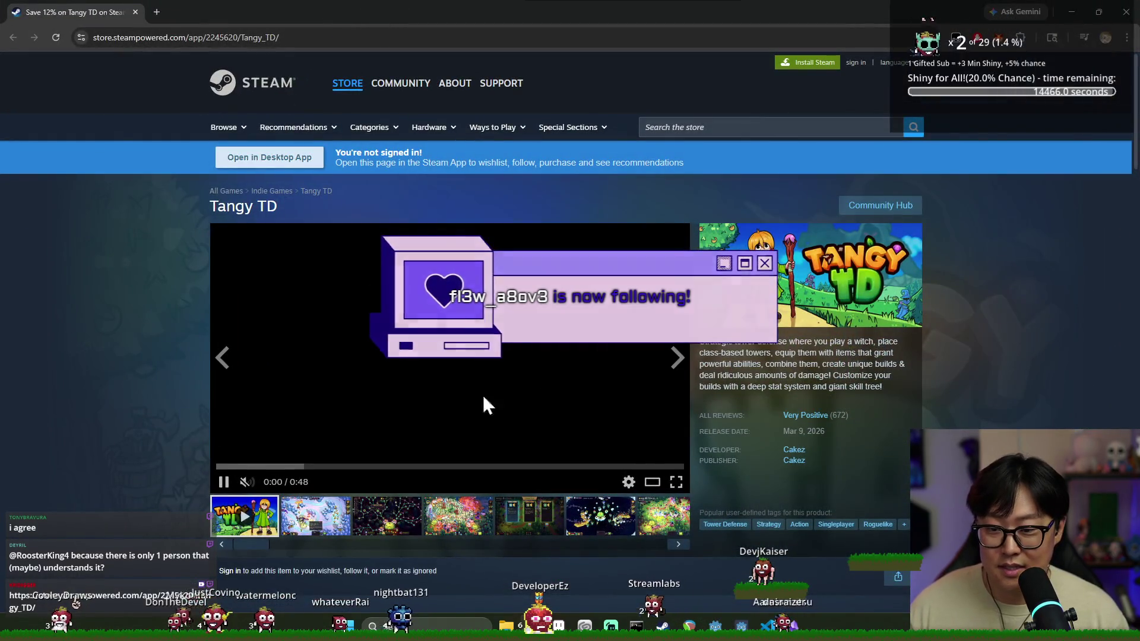
left_click(529, 517)
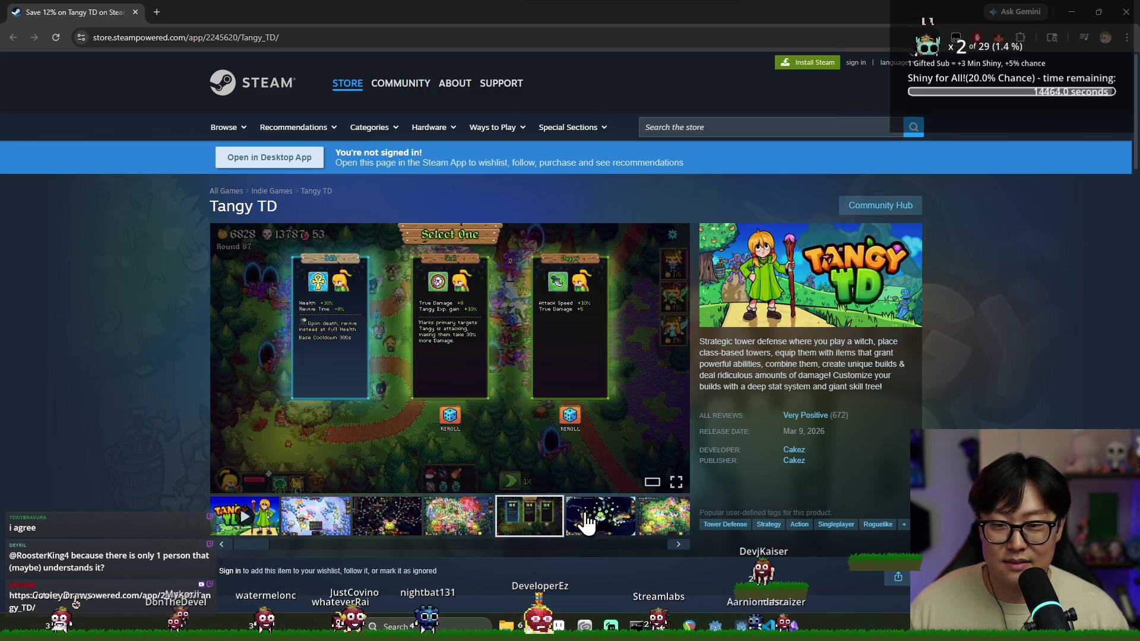
left_click(607, 527)
left_click(663, 517)
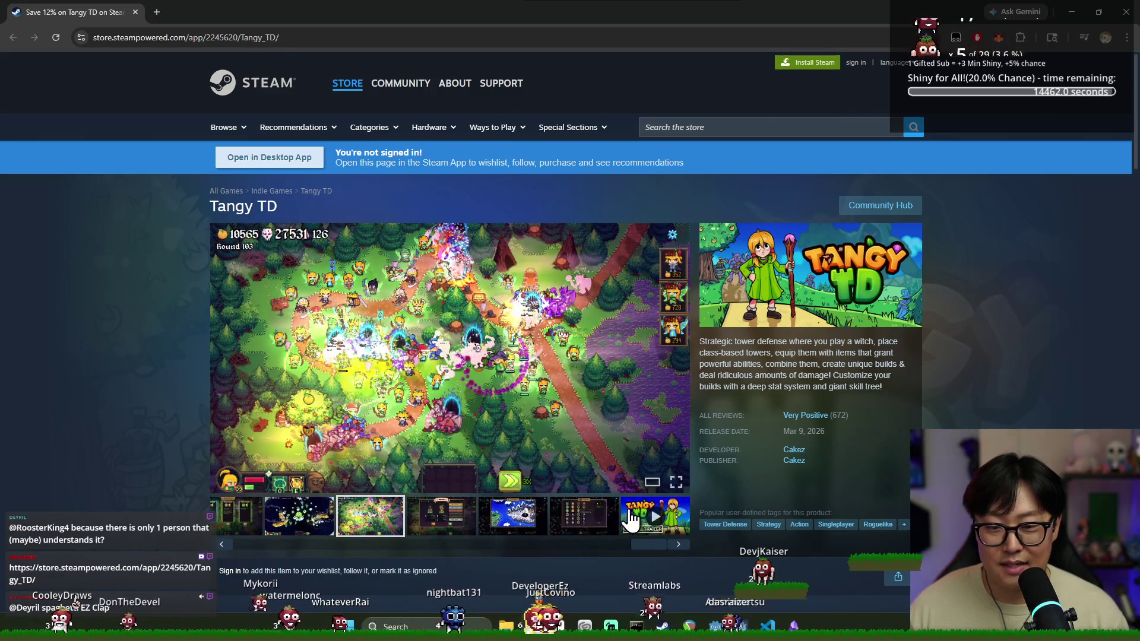
left_click(664, 524)
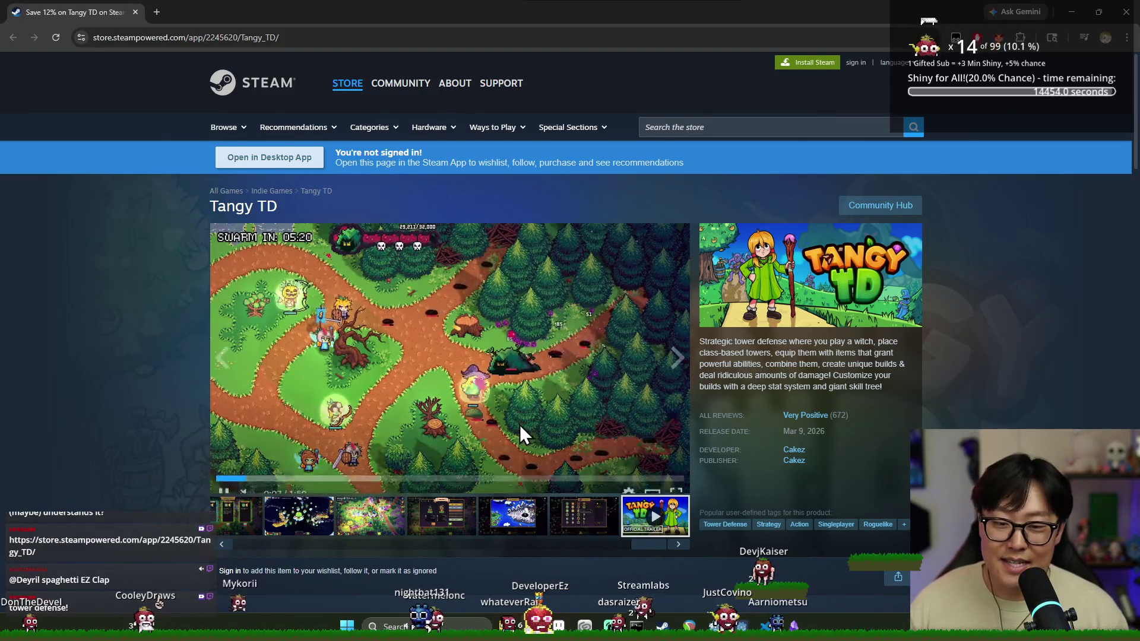
Step: Scroll the store page, peek at the Steam sign-in page, then switch to Godot
scroll(517, 424, "down", 4)
scroll(515, 422, "up", 2)
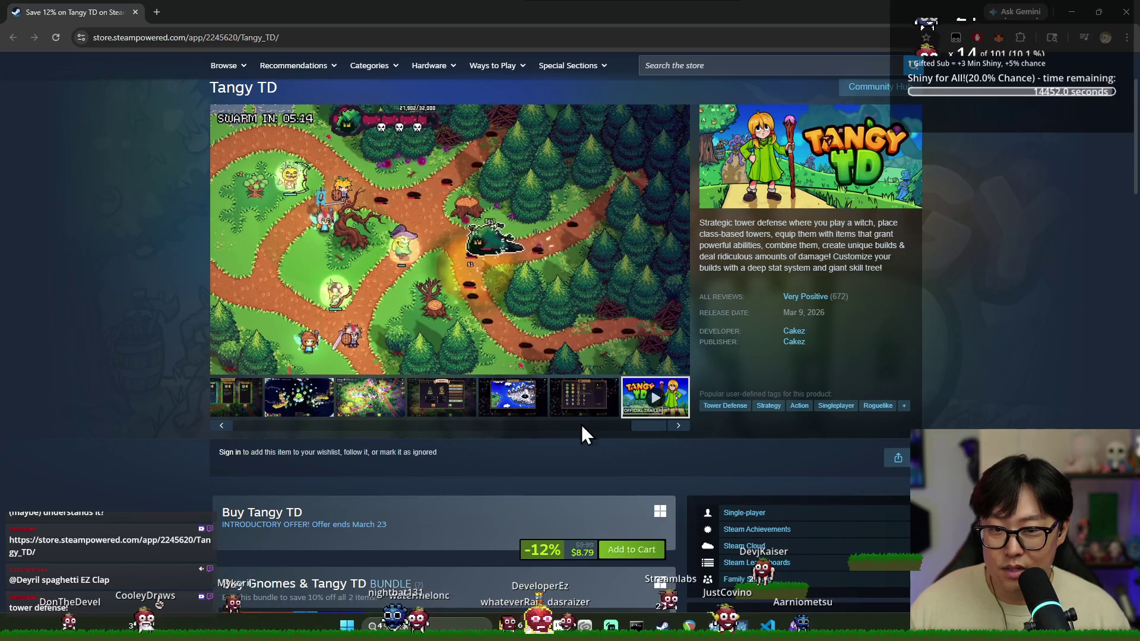
scroll(505, 484, "down", 2)
scroll(462, 142, "up", 4)
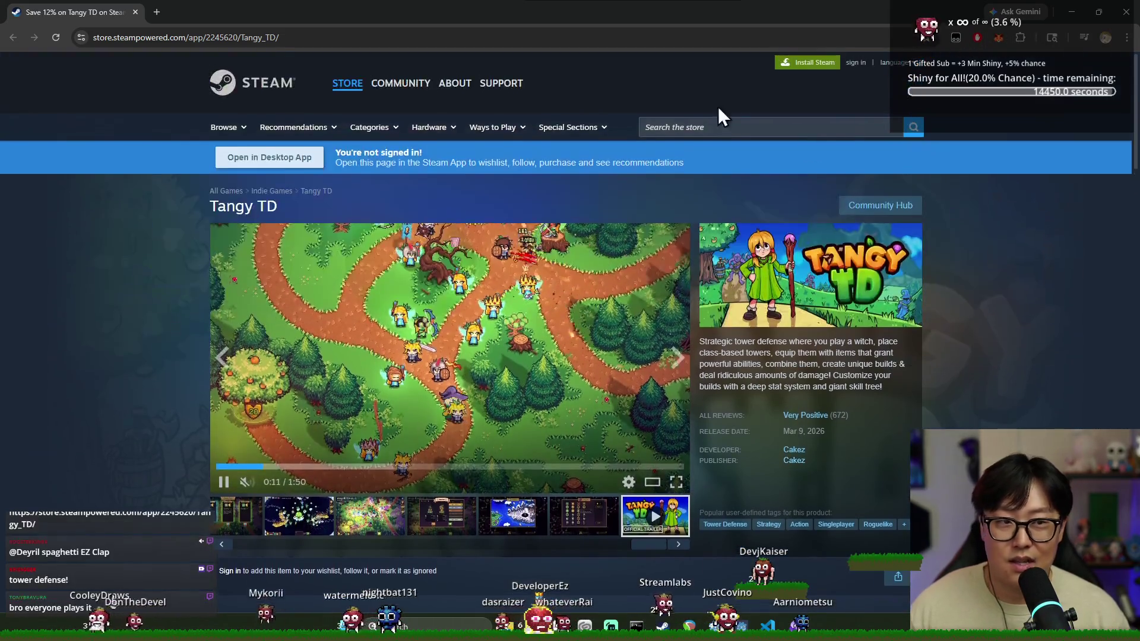
left_click(859, 65)
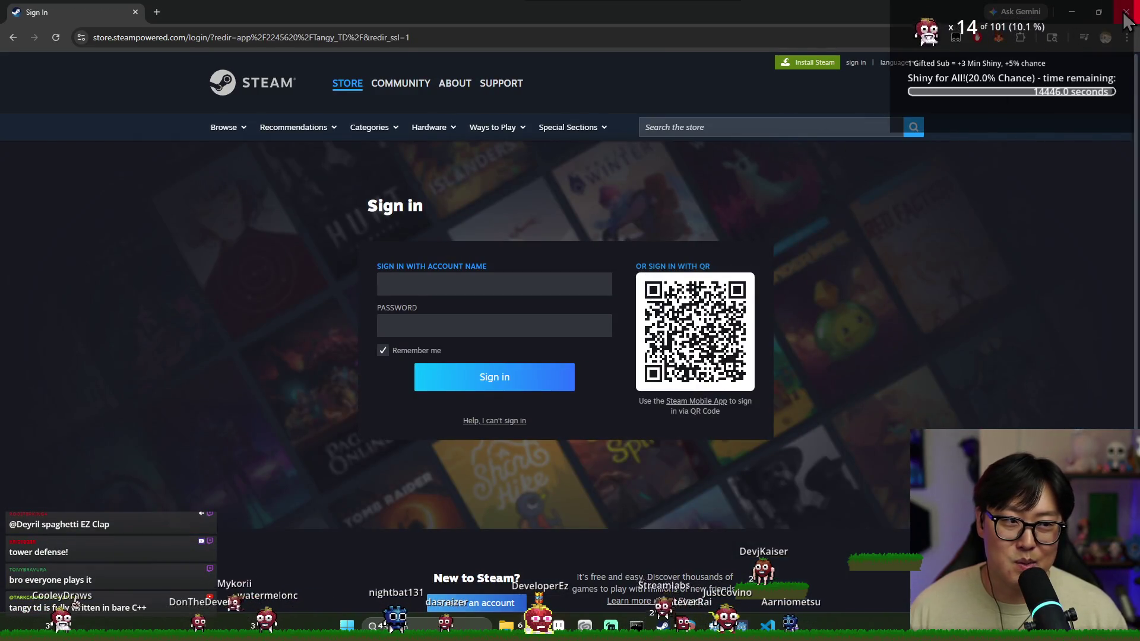
key("alt+Tab")
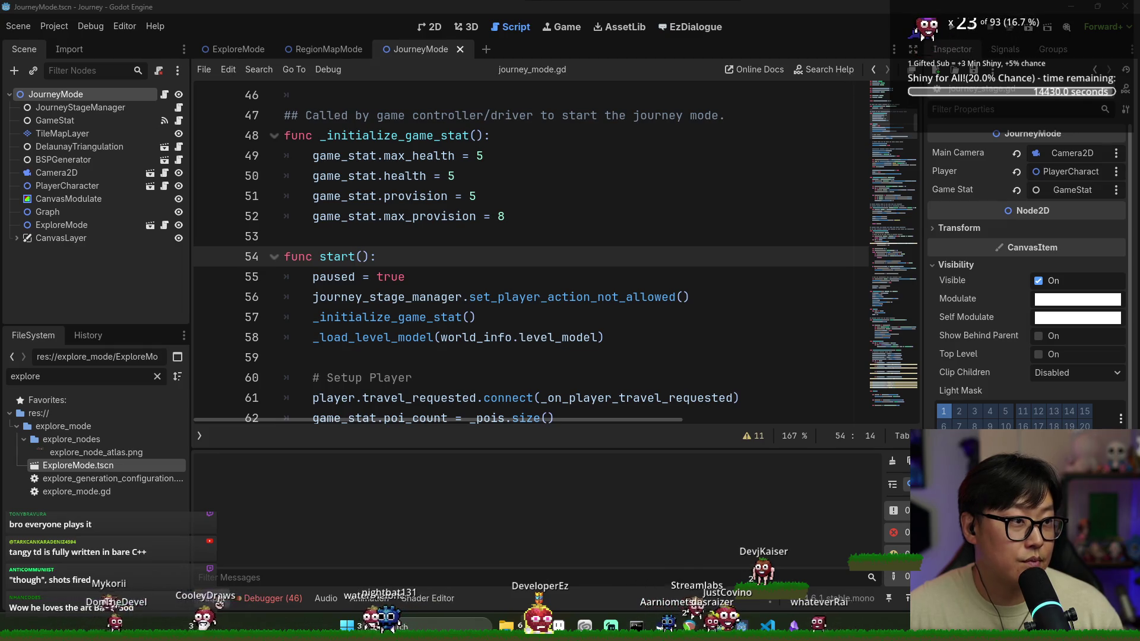
Step: Return to the Tangy TD page, scroll through it, then go back to Godot
key("alt+Tab")
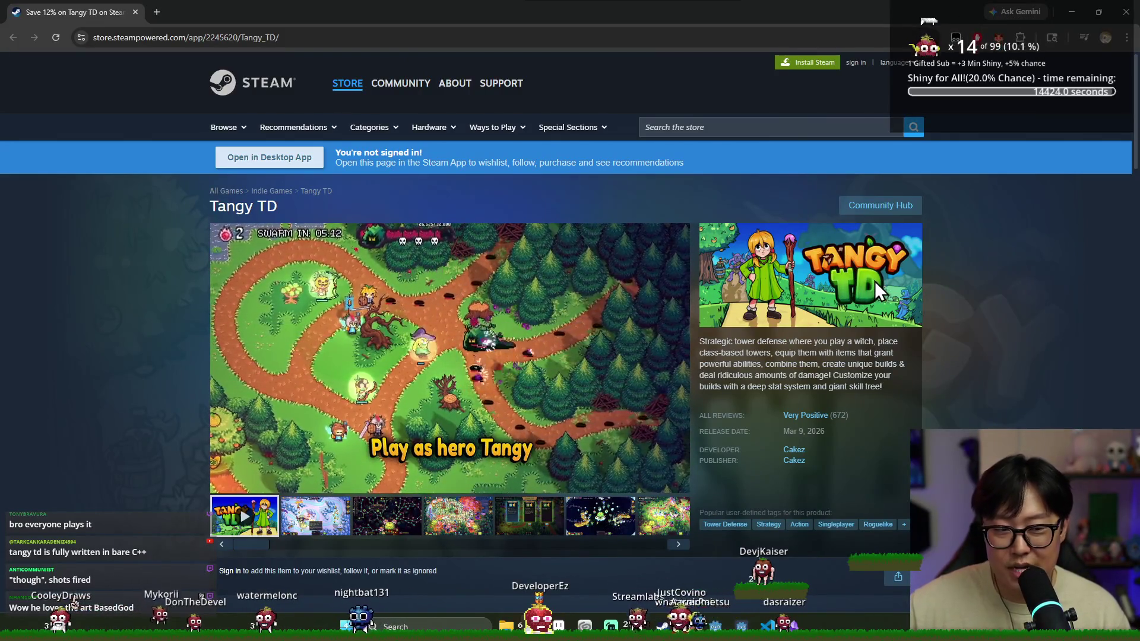
scroll(875, 282, "down", 7)
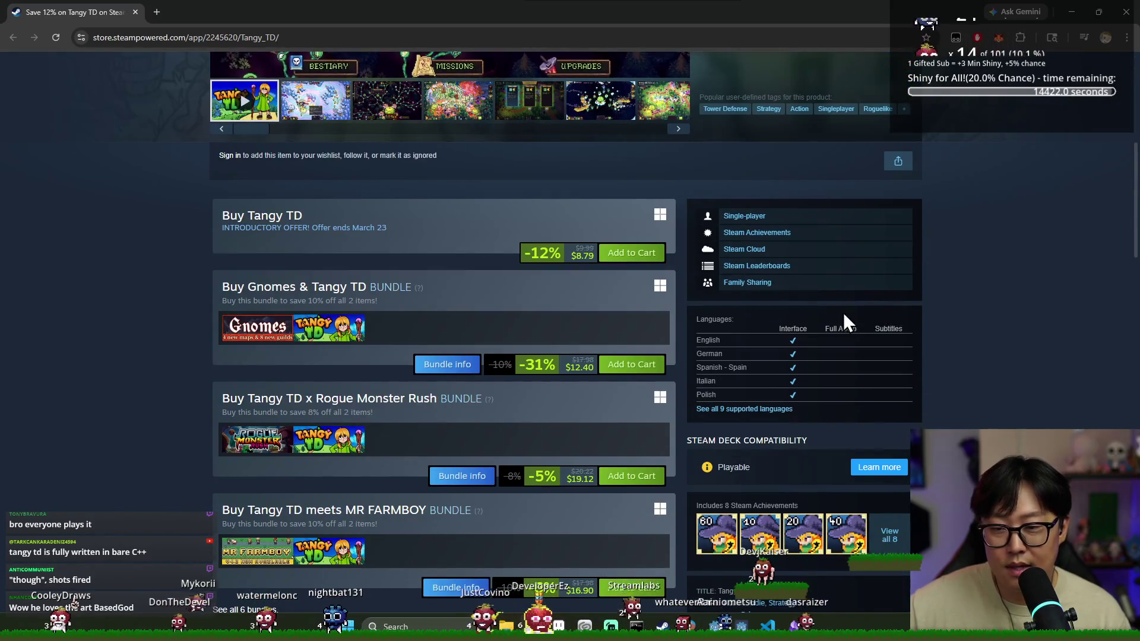
scroll(945, 333, "down", 3)
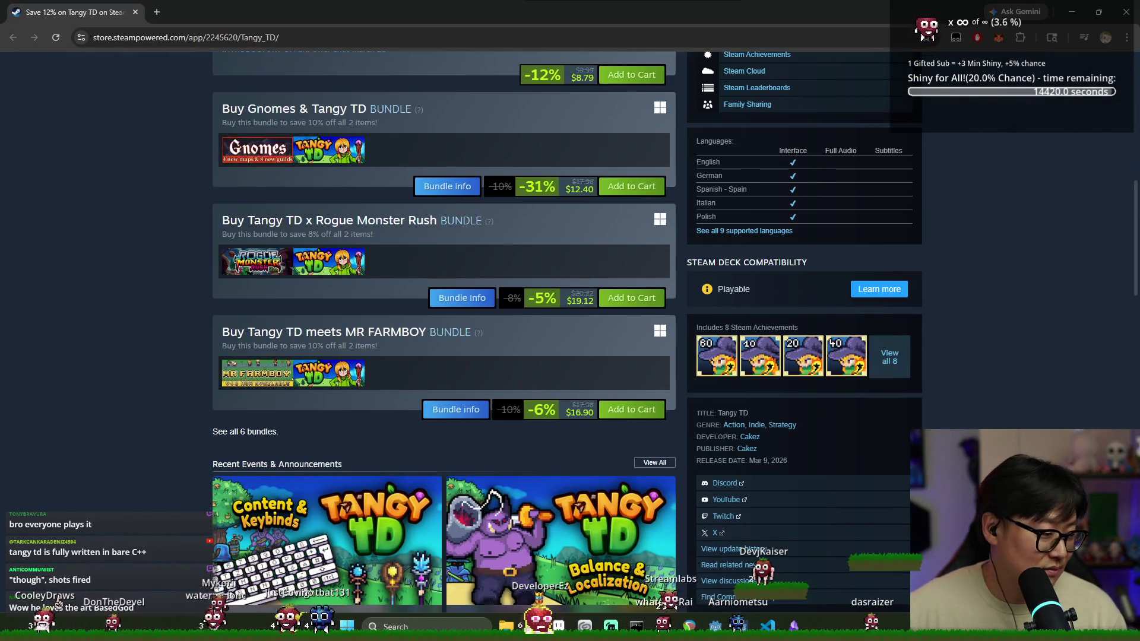
scroll(778, 476, "up", 10)
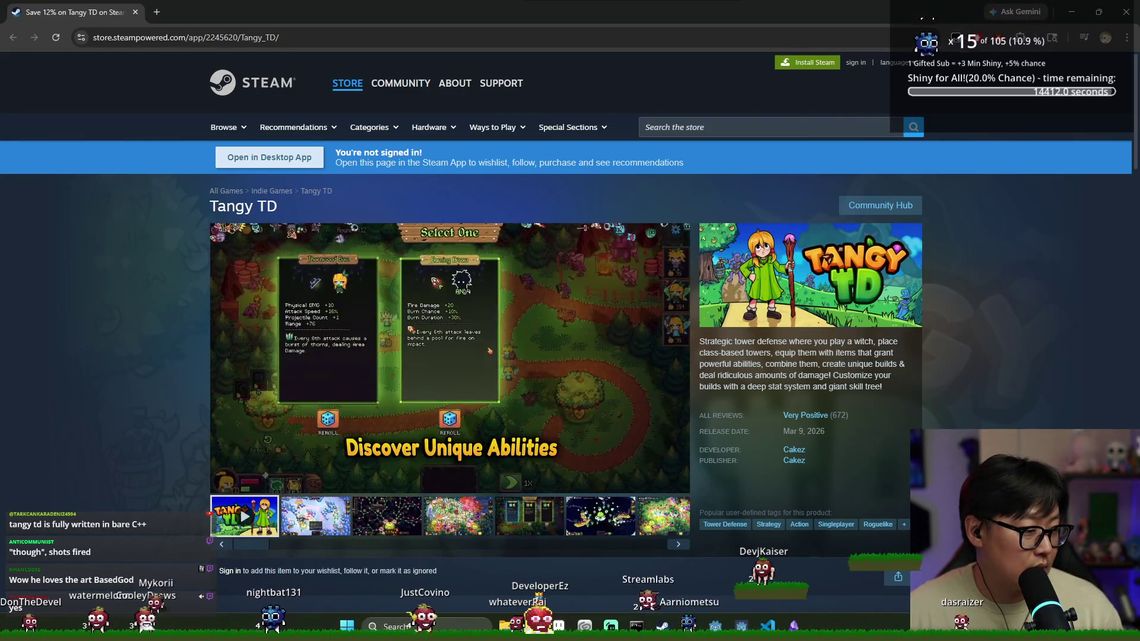
mouse_move(313, 389)
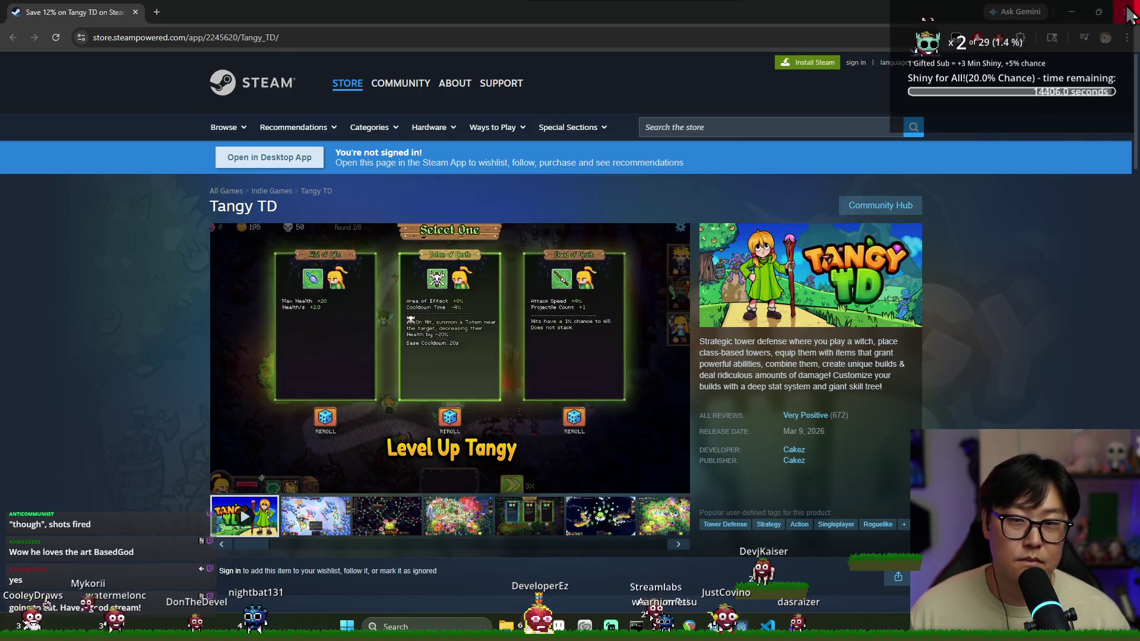
key("alt+Tab")
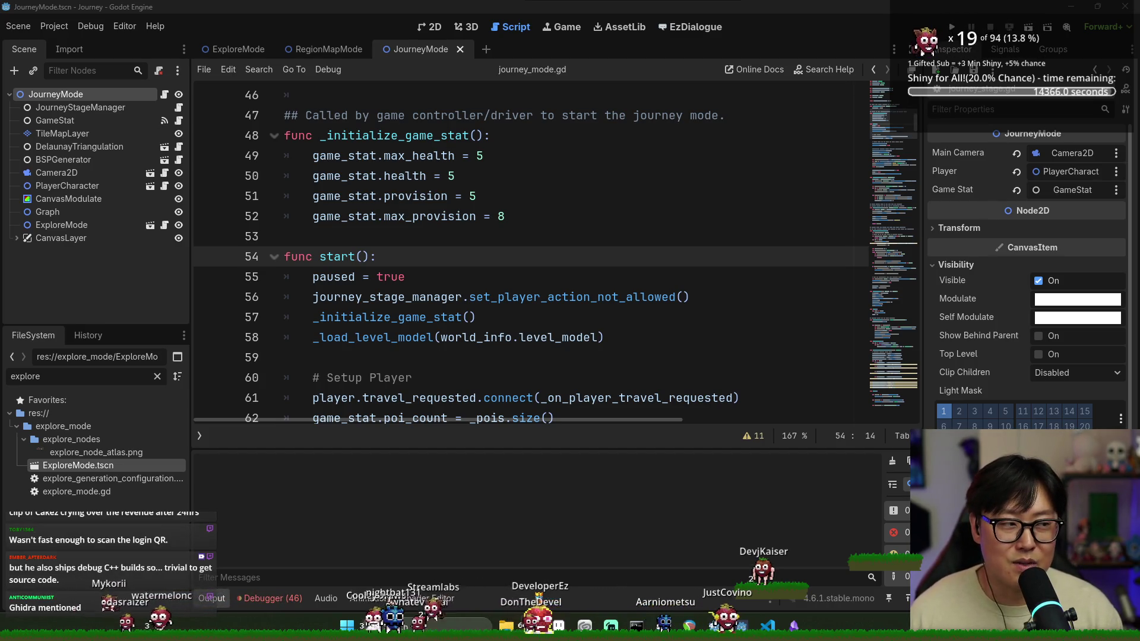
Step: Place the cursor on empty line 53 of journey_mode.gd
left_click(412, 236)
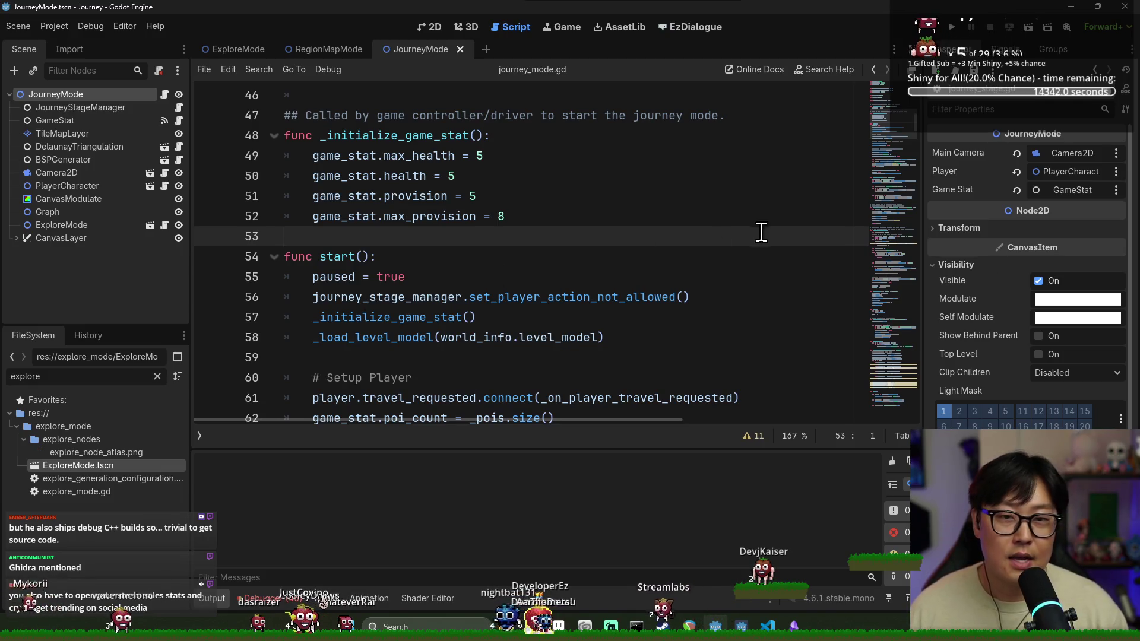
left_click(611, 169)
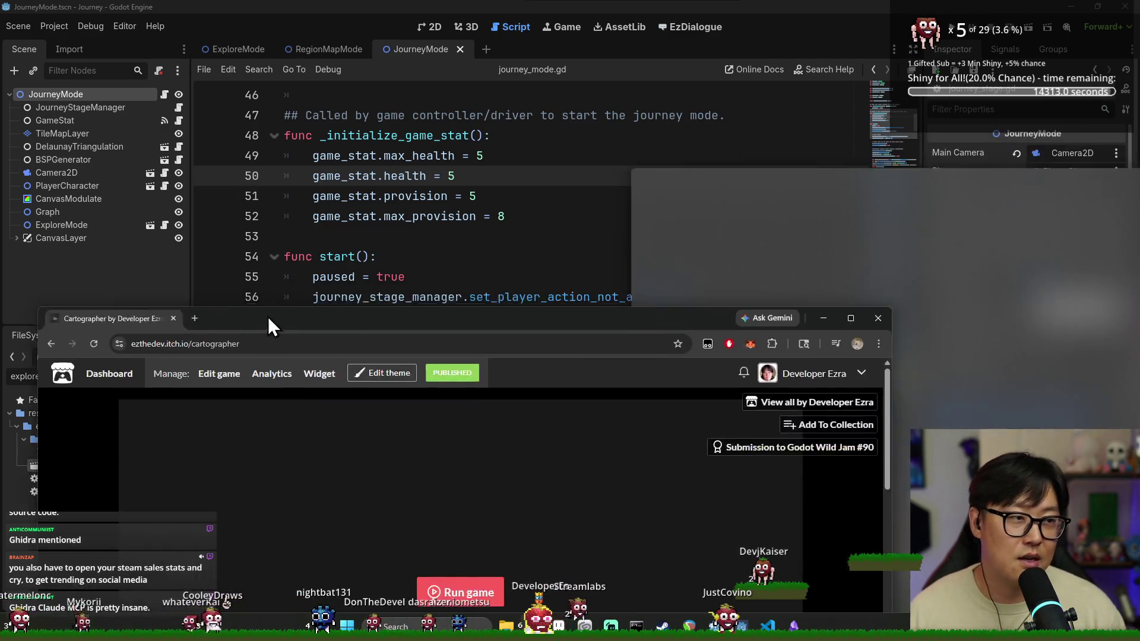
Step: Open the Cartographer itch.io page, run the web game and start it from its title screen
left_click_drag(269, 316, 351, 7)
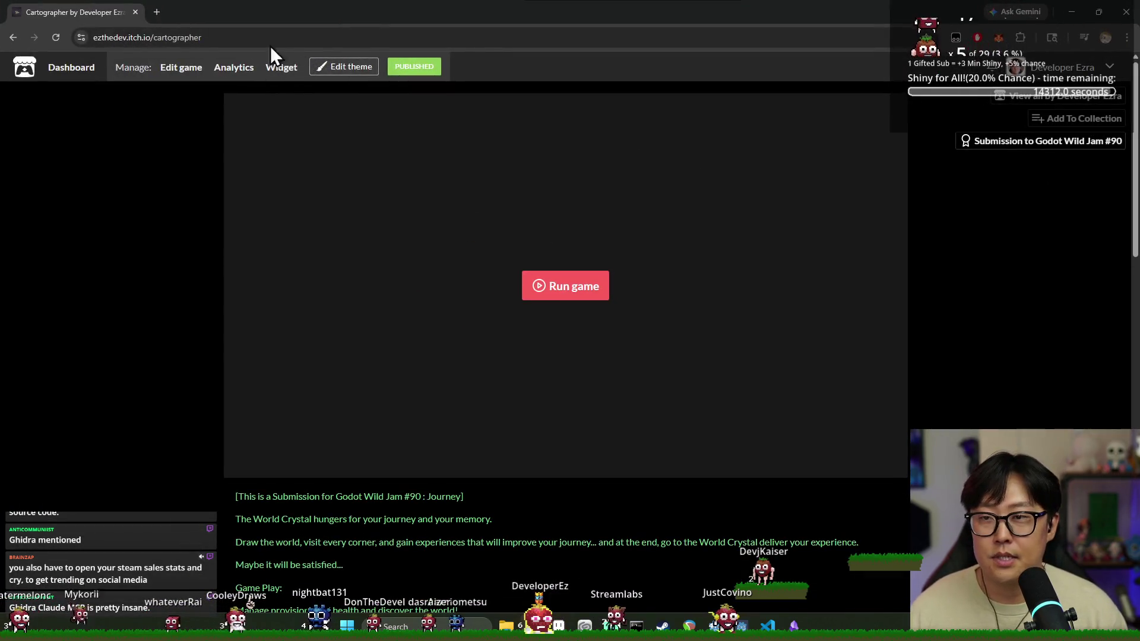
left_click(270, 45)
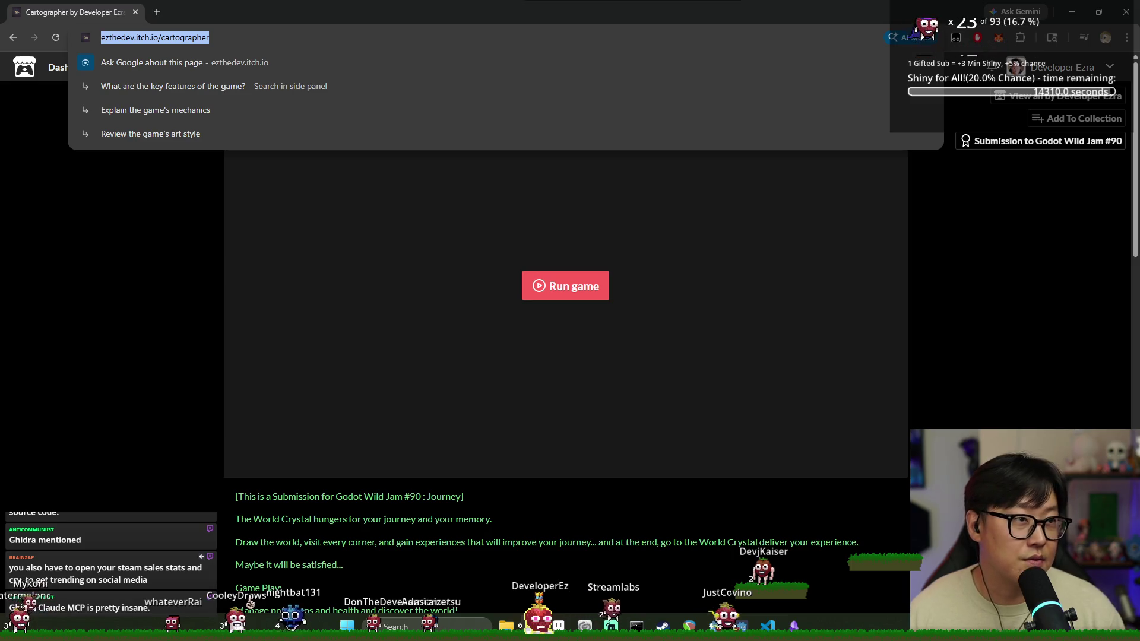
left_click(922, 49)
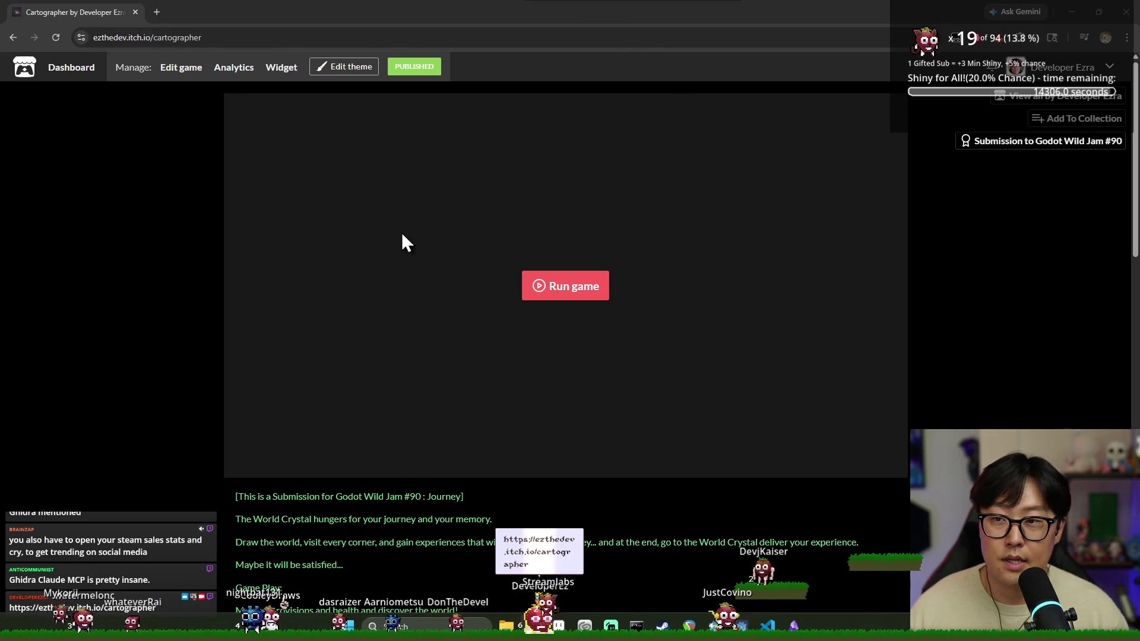
left_click(557, 297)
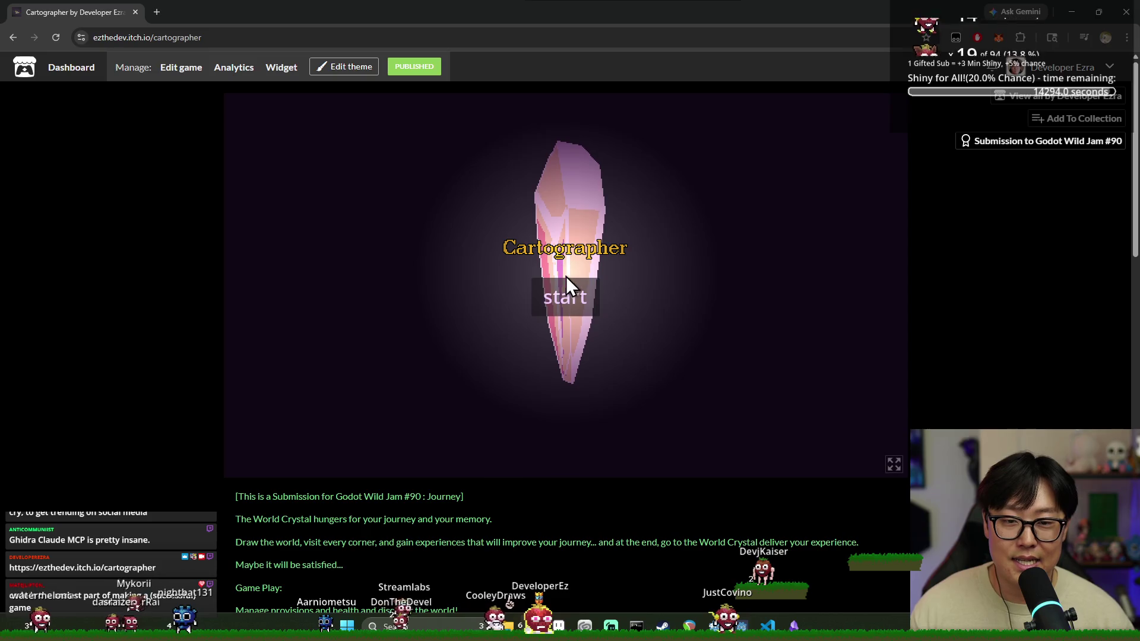
key("Return")
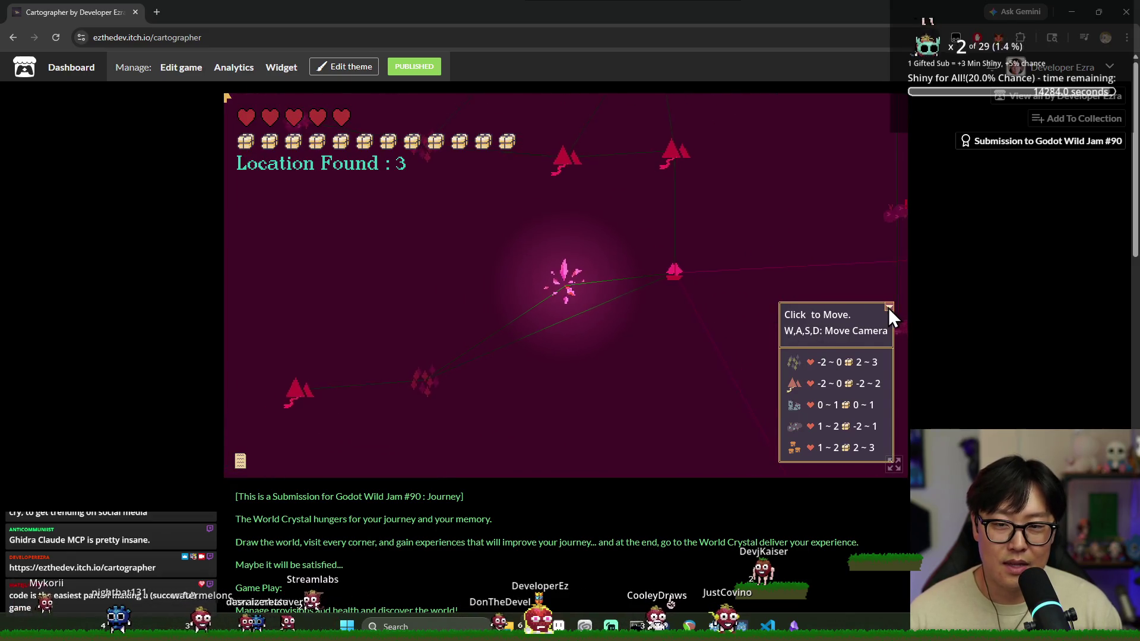
Step: Hide the controls help, pan around the map and travel from the houses toward the forest
left_click(889, 307)
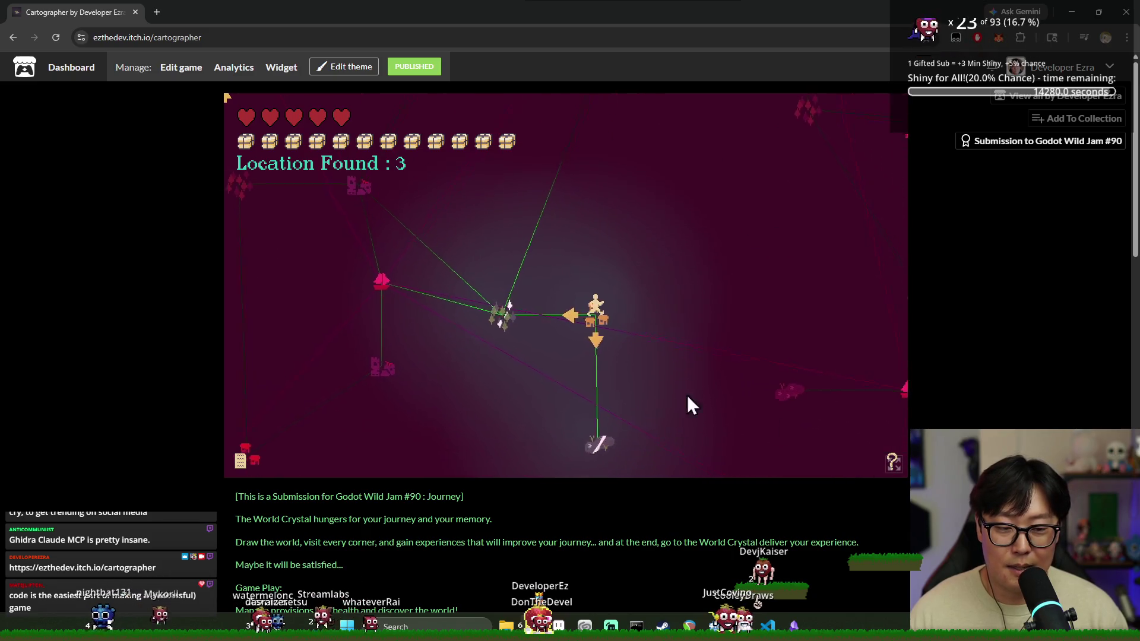
mouse_move(631, 282)
left_mouse_down()
mouse_move(664, 401)
mouse_move(505, 307)
mouse_move(543, 304)
mouse_move(618, 390)
mouse_move(662, 411)
mouse_move(326, 194)
mouse_move(241, 180)
mouse_move(668, 287)
mouse_move(641, 140)
mouse_move(862, 220)
mouse_move(648, 238)
mouse_move(450, 143)
mouse_move(275, 264)
mouse_move(458, 362)
mouse_move(443, 346)
mouse_move(459, 317)
left_mouse_up()
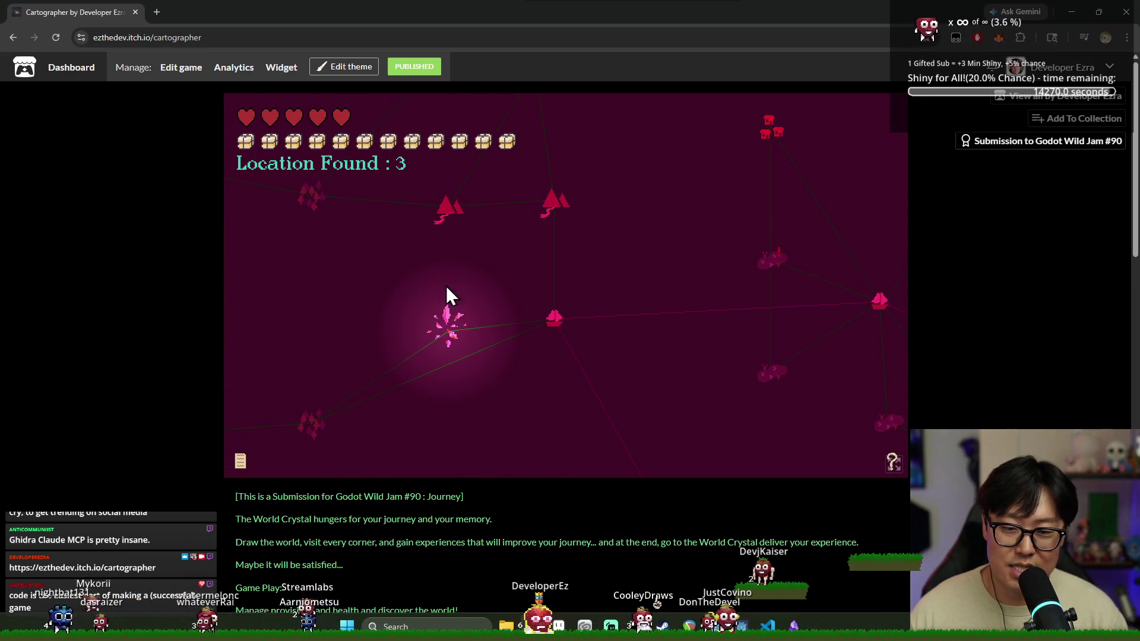
mouse_move(423, 358)
left_mouse_down()
mouse_move(707, 390)
mouse_move(534, 380)
mouse_move(489, 301)
left_mouse_up()
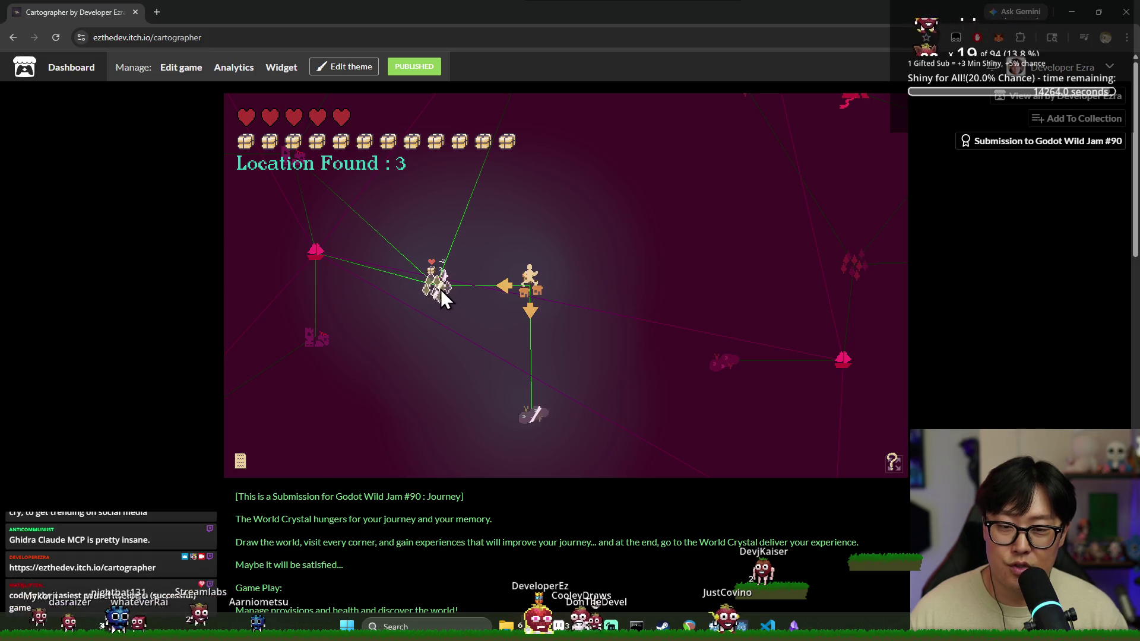
left_click(507, 282)
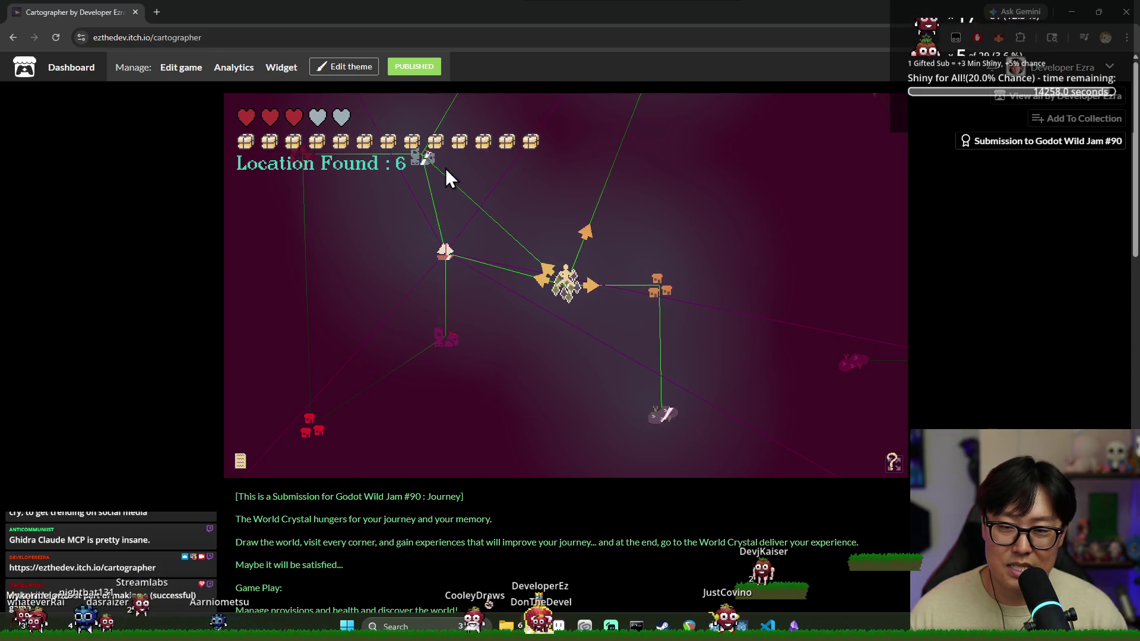
mouse_move(534, 149)
left_mouse_down()
mouse_move(522, 160)
mouse_move(489, 147)
left_mouse_up()
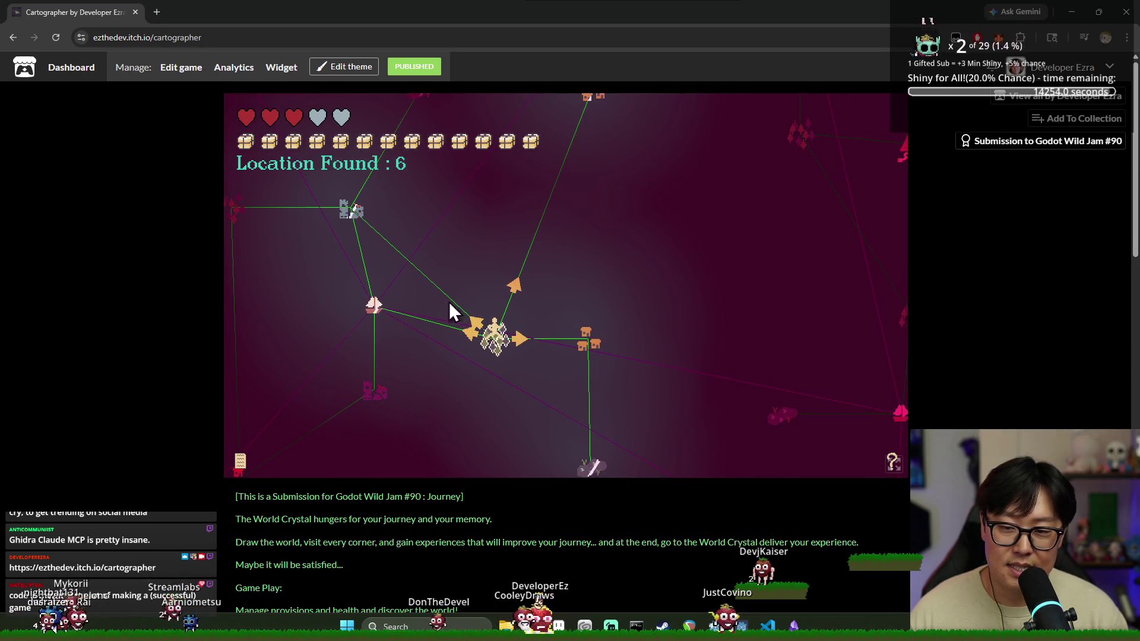
mouse_move(516, 301)
left_mouse_down()
mouse_move(519, 362)
mouse_move(491, 383)
left_mouse_up()
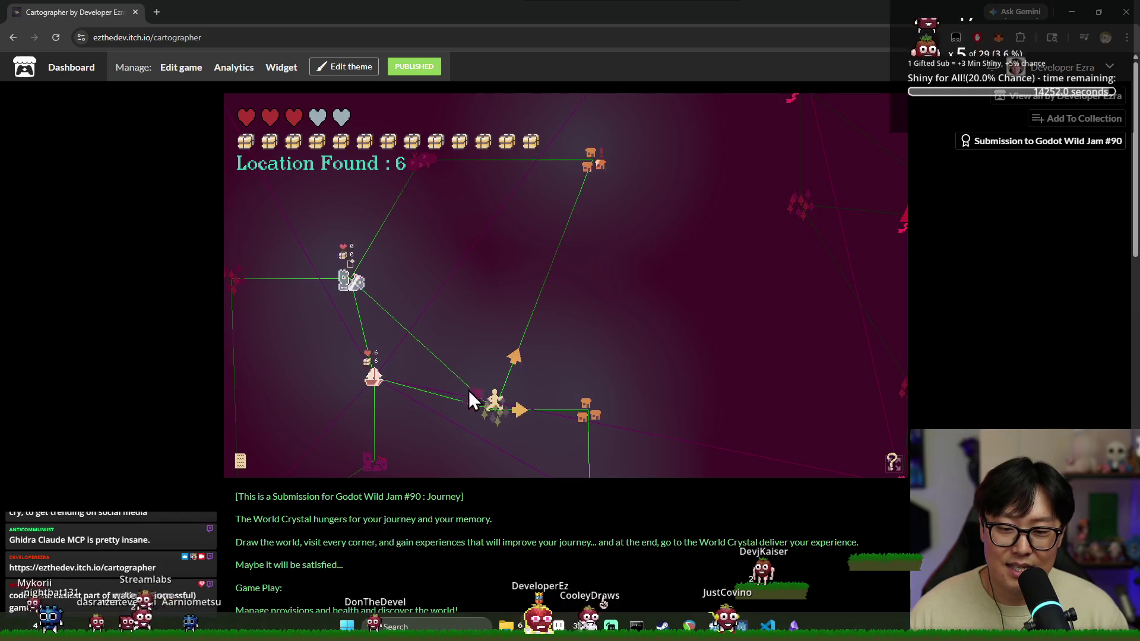
mouse_move(591, 158)
left_mouse_down()
mouse_move(618, 413)
mouse_move(586, 383)
mouse_move(597, 357)
mouse_move(583, 273)
mouse_move(598, 183)
mouse_move(594, 252)
left_mouse_up()
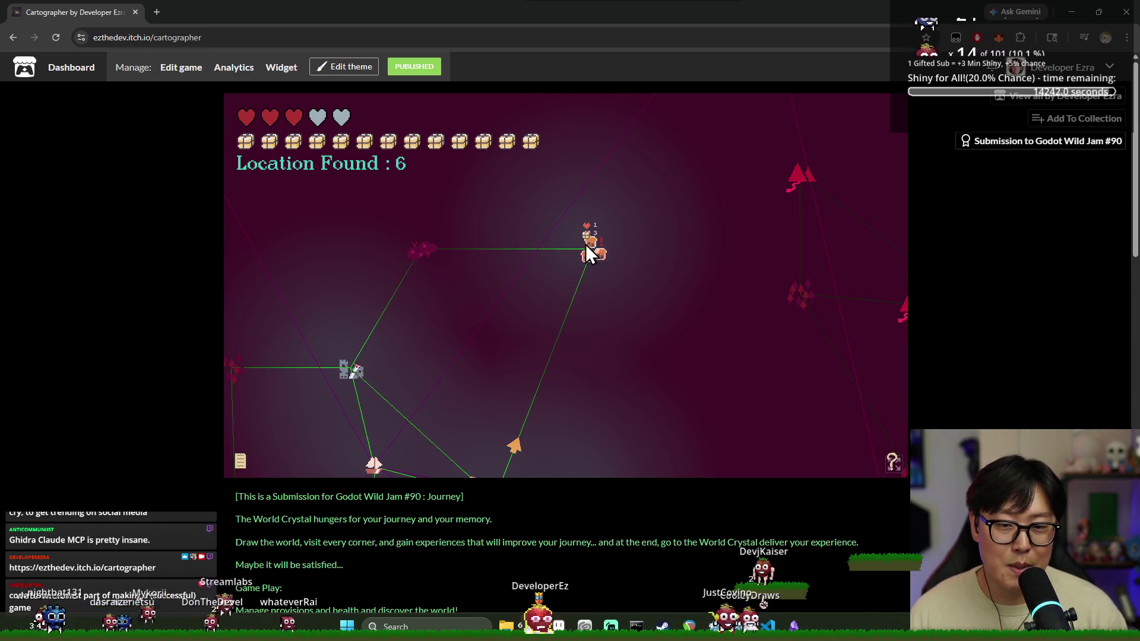
left_click_drag(585, 244, 594, 264)
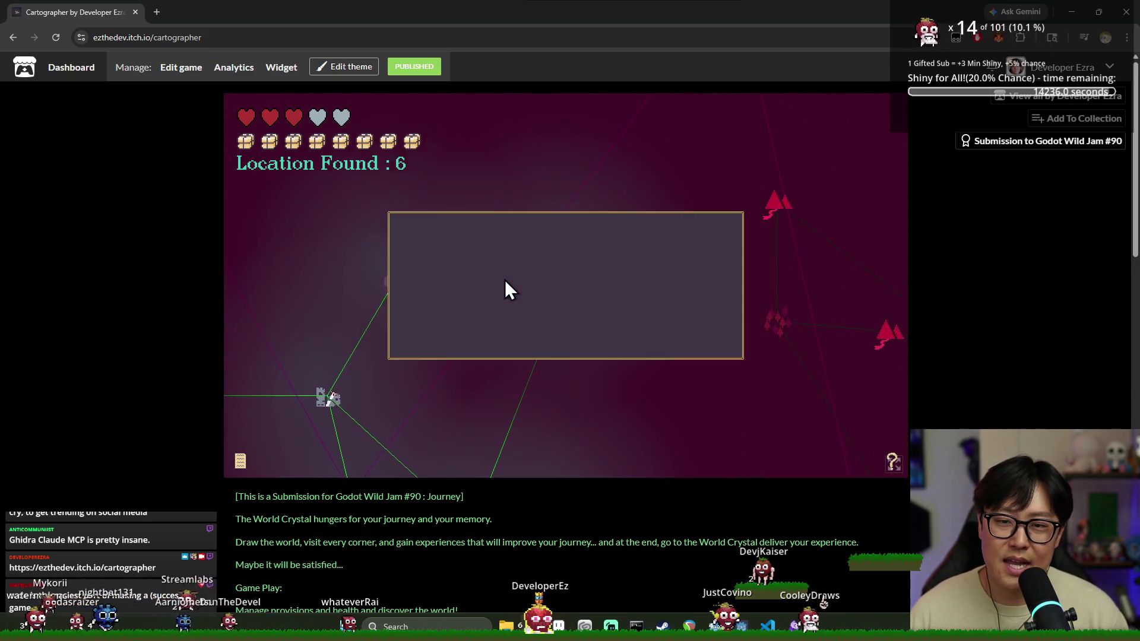
Step: Help the stranger in the event, take Forager and Autophagy upgrades, and travel via the castle
left_click(554, 318)
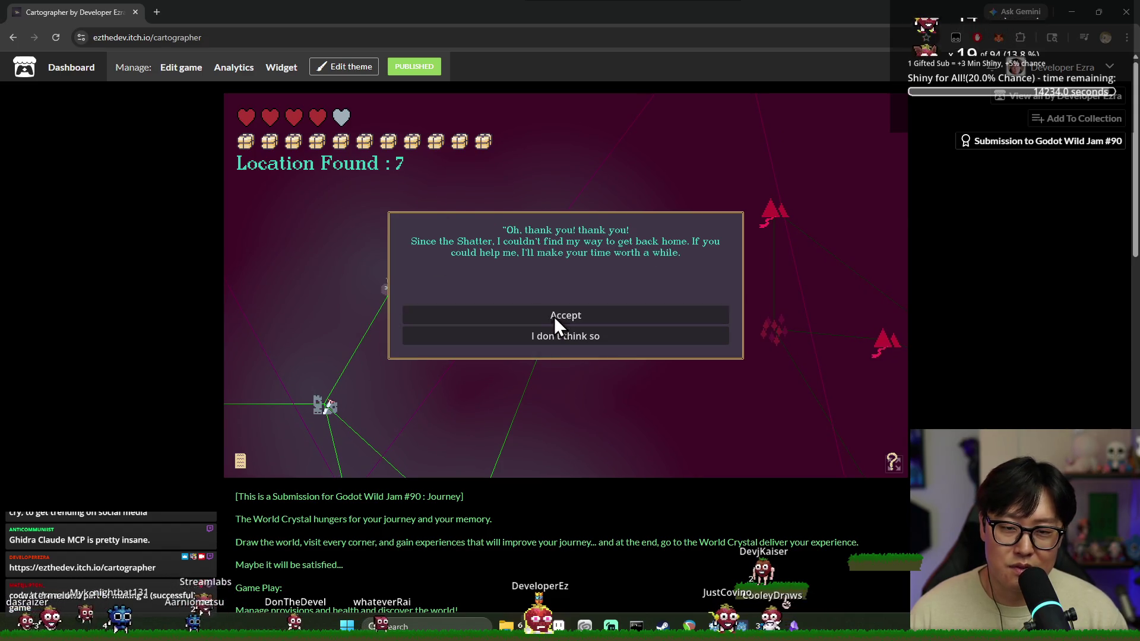
left_click(554, 316)
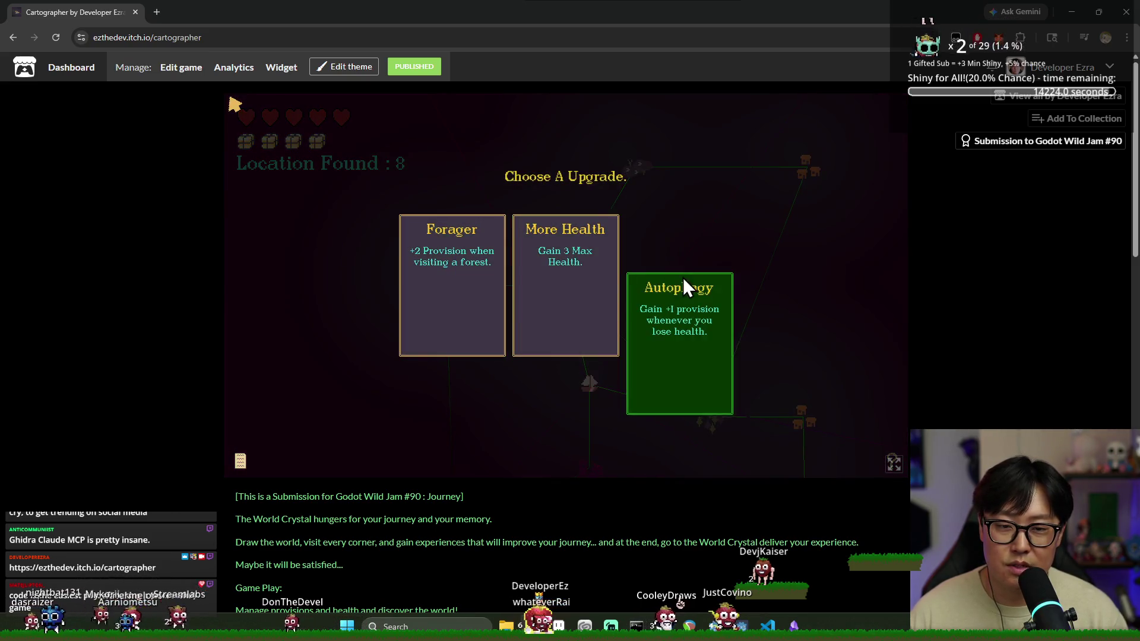
left_click(432, 262)
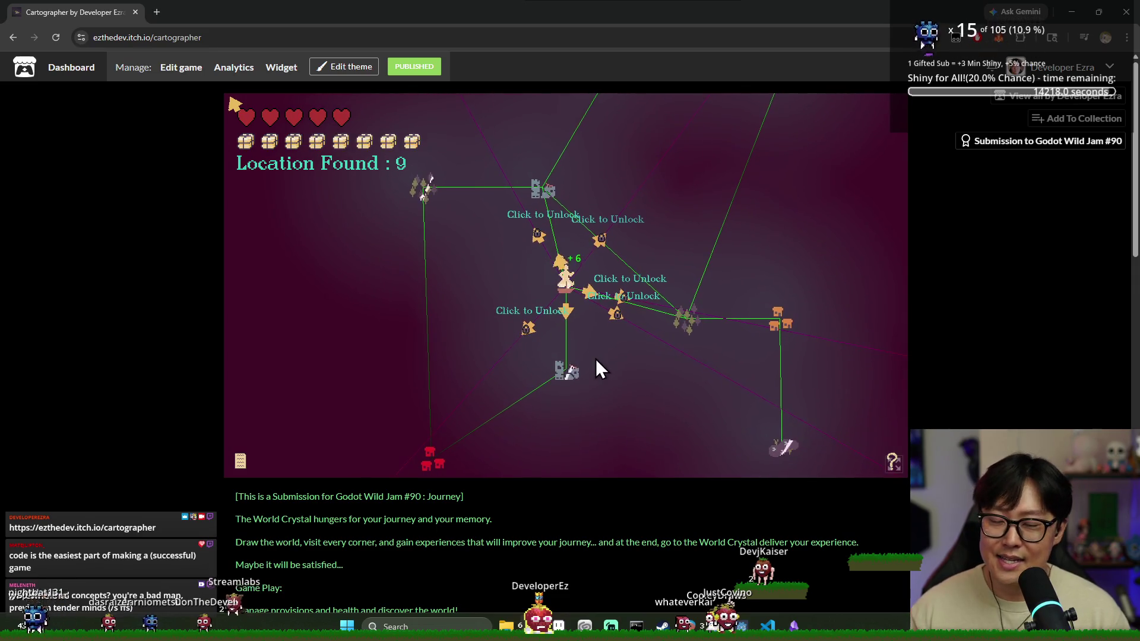
scroll(593, 344, "down", 3)
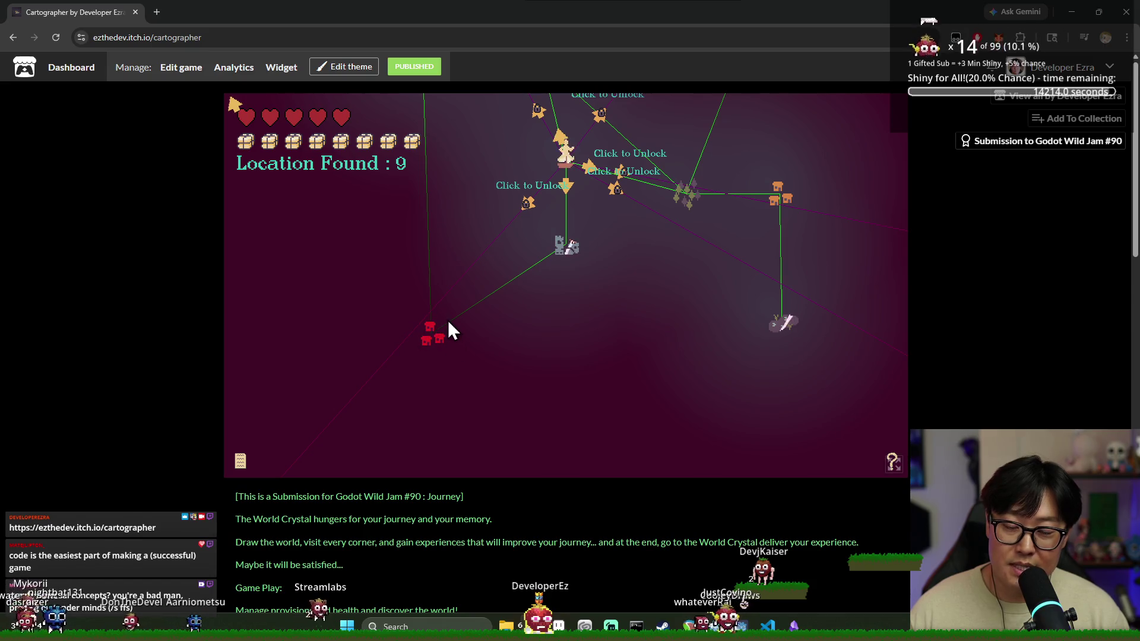
left_click(575, 253)
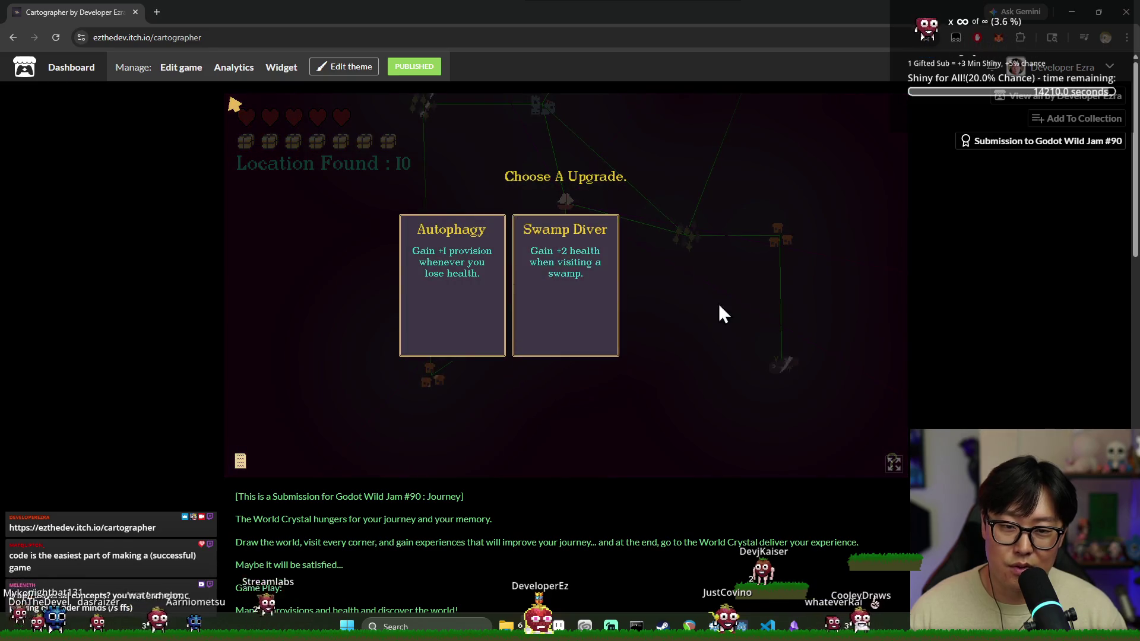
left_click(451, 300)
left_click(567, 205)
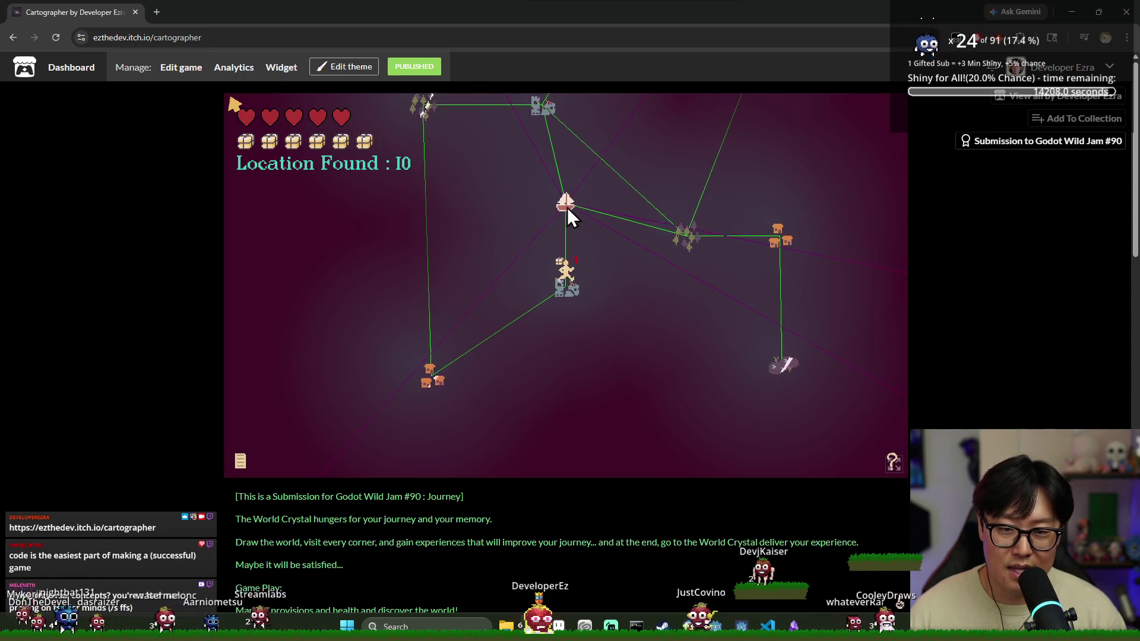
left_click(606, 251)
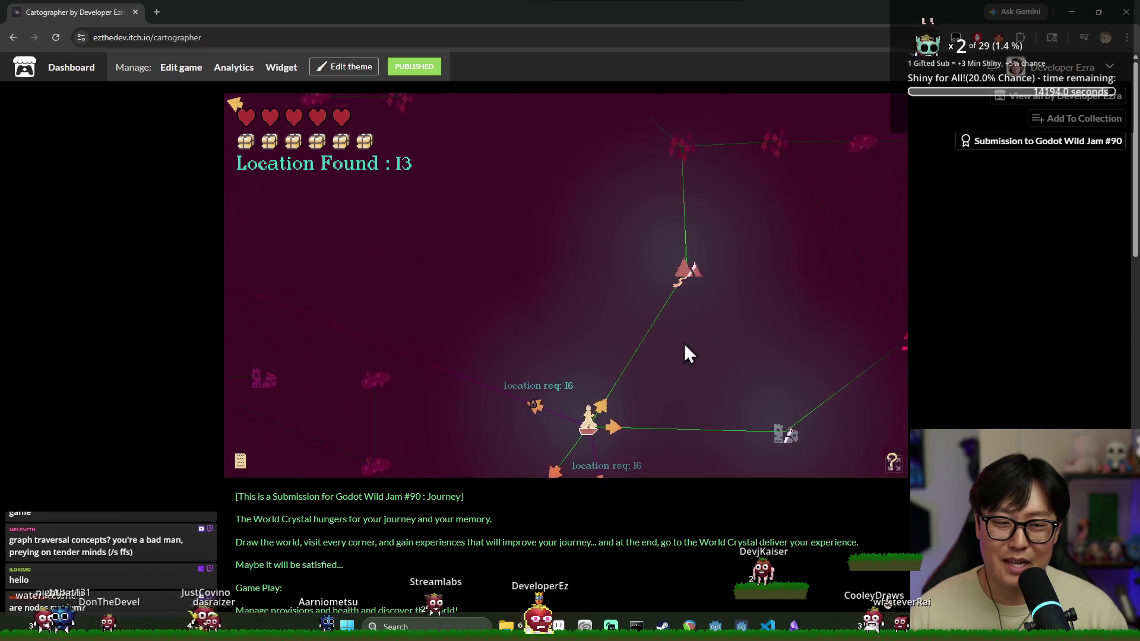
Step: Travel on, pick upgrade cards until 19 locations are found, then return to journey_mode.gd
left_click(675, 332)
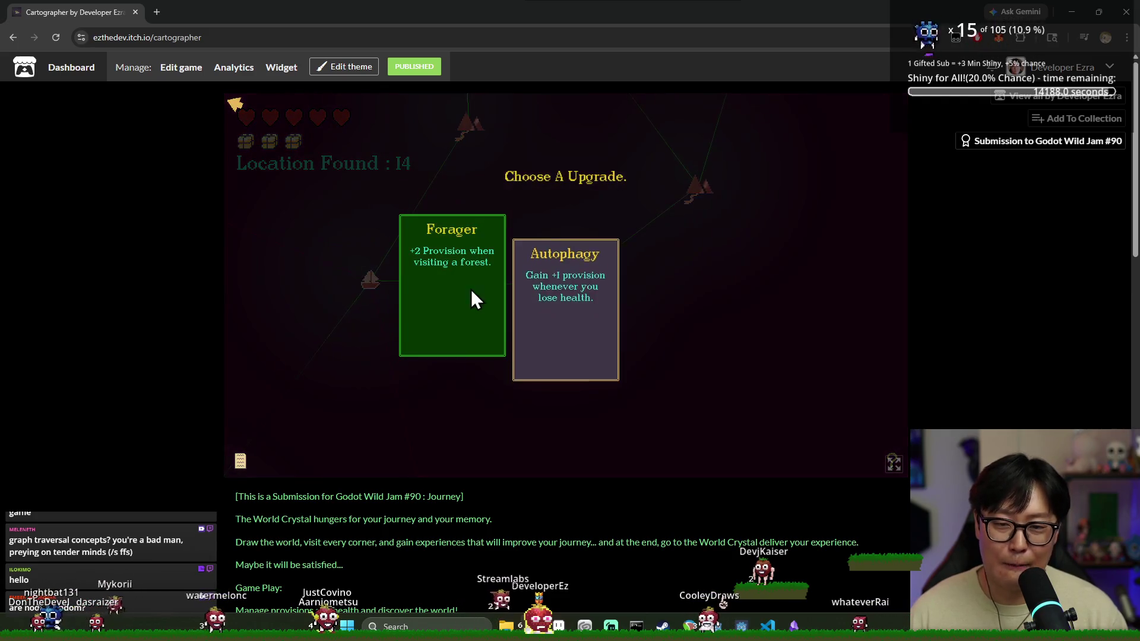
left_click(562, 315)
left_click(593, 280)
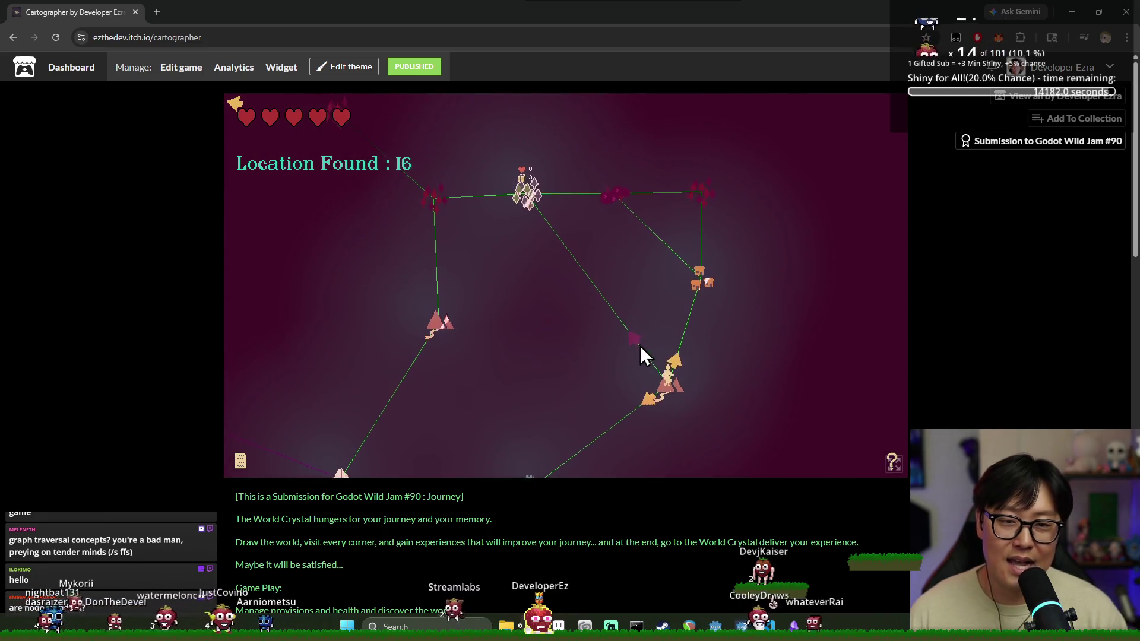
left_click(589, 201)
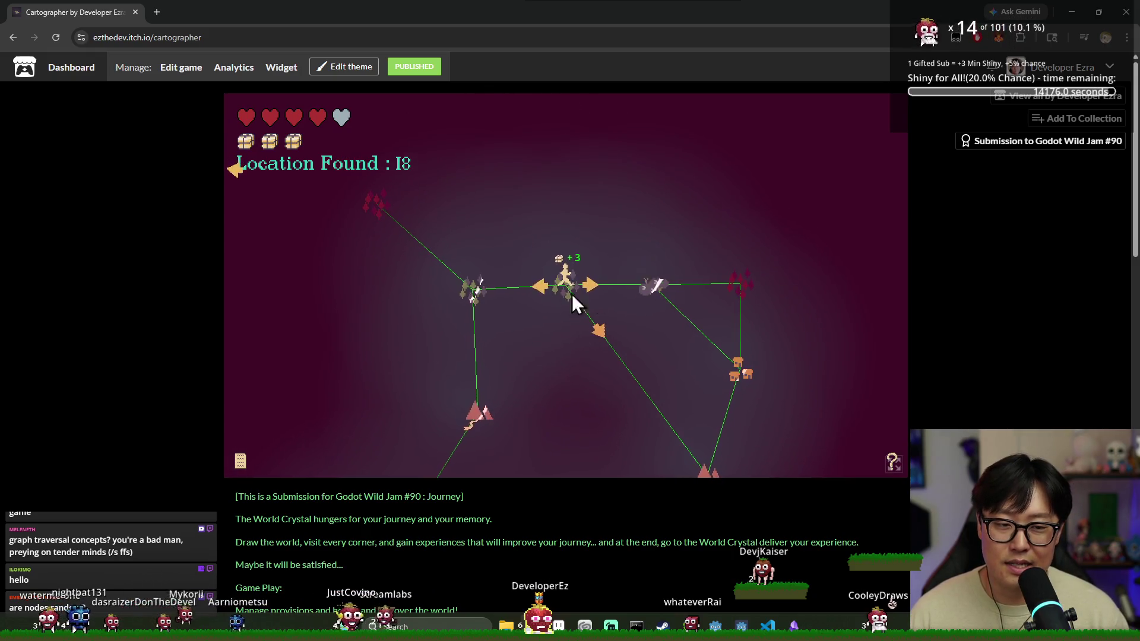
left_click(465, 289)
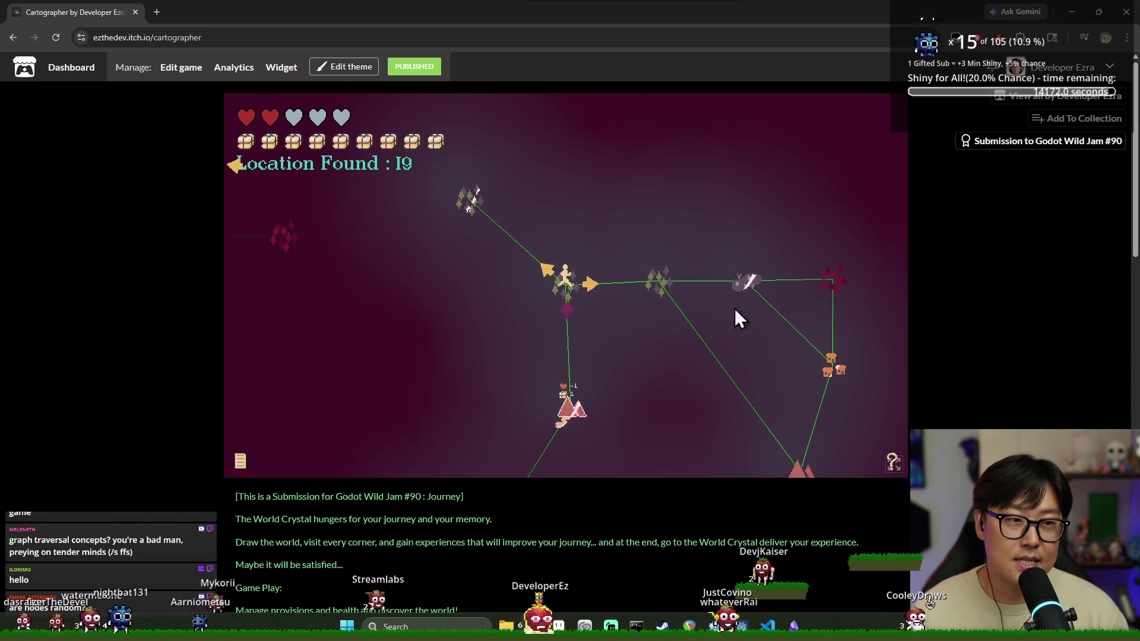
left_click(1134, 17)
left_click(535, 276)
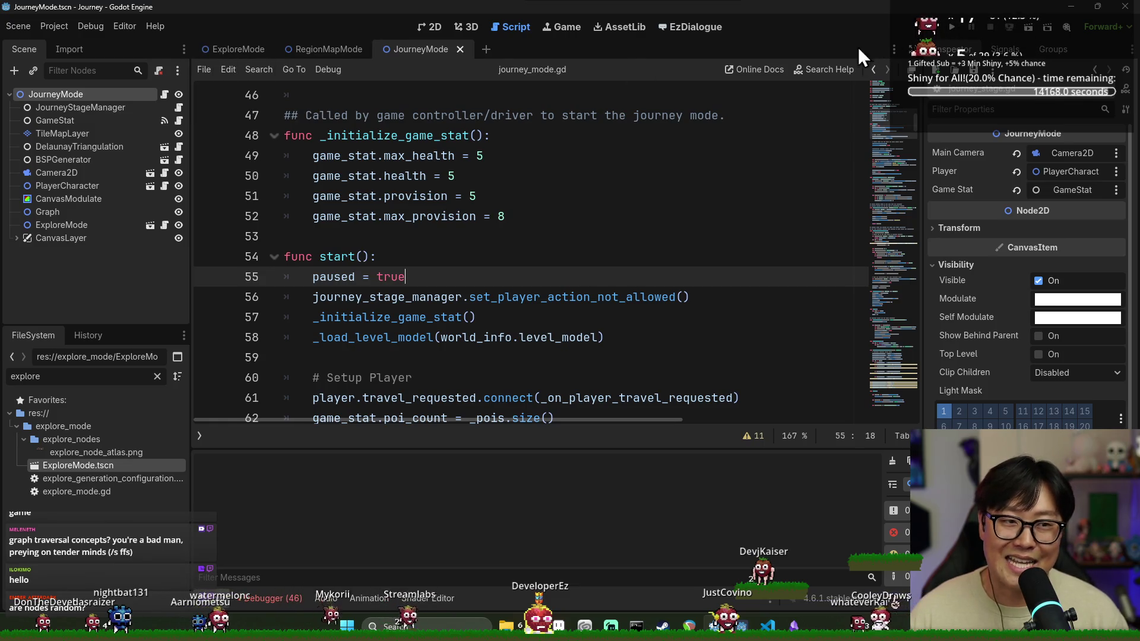
Step: Run Journey in a debug window, start a New Game, pan with D/A/S, and relaunch to the title menu
left_click(952, 29)
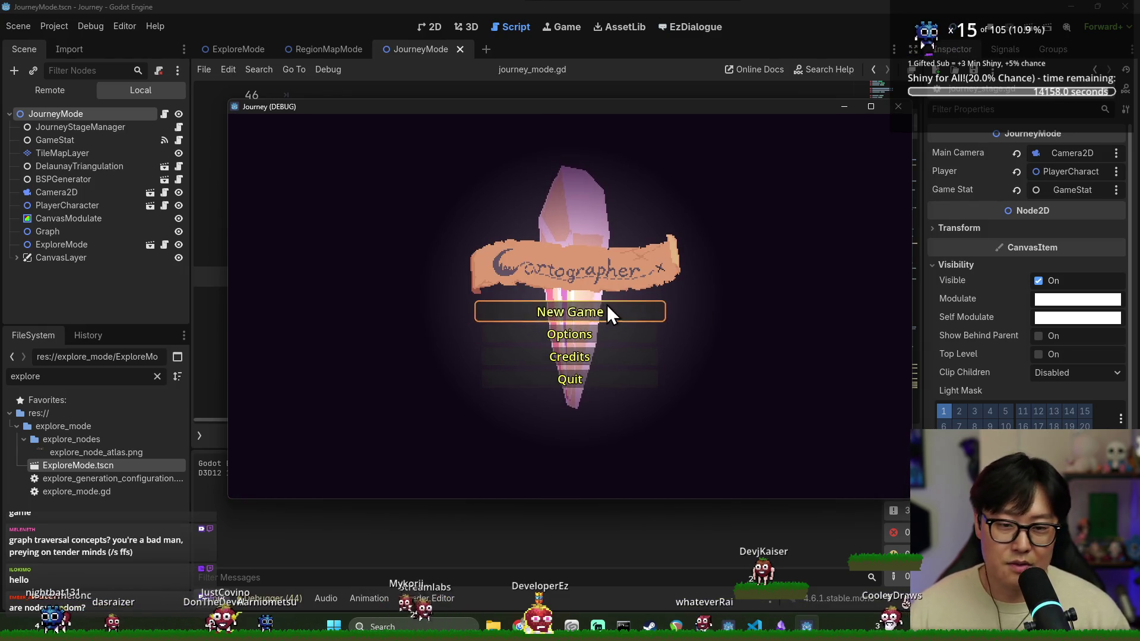
left_click(608, 306)
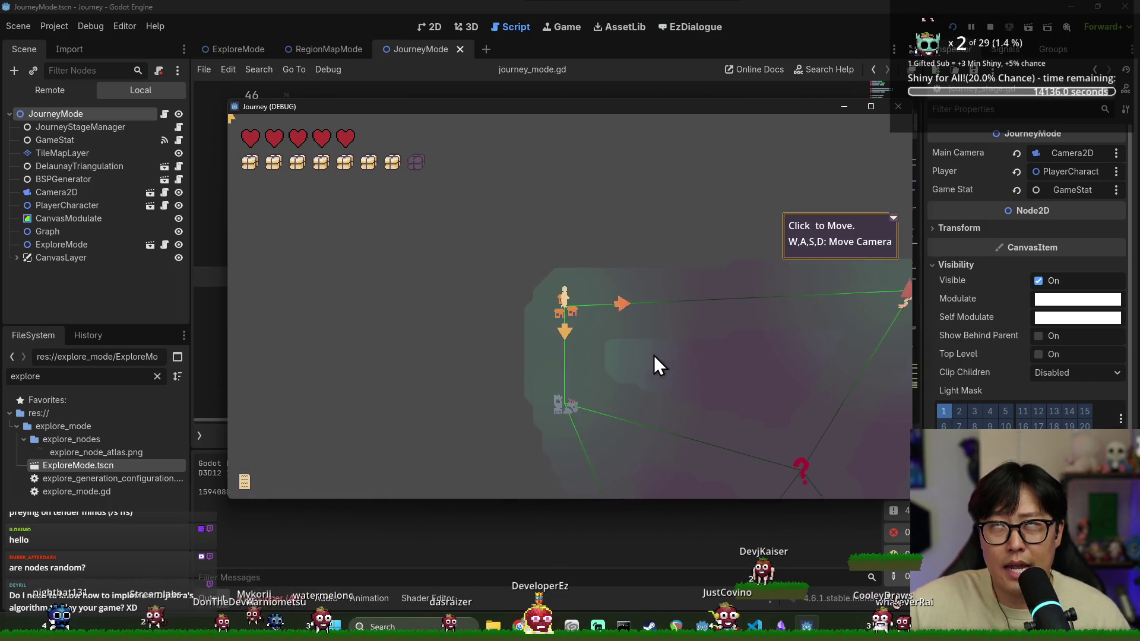
key("d")
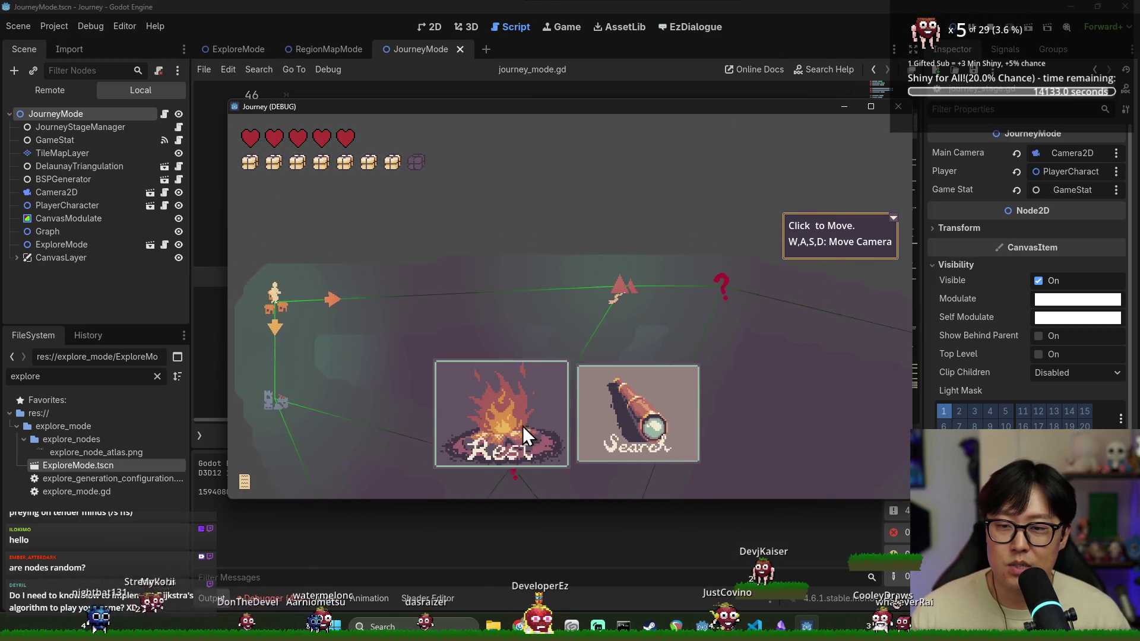
key("a")
key("s")
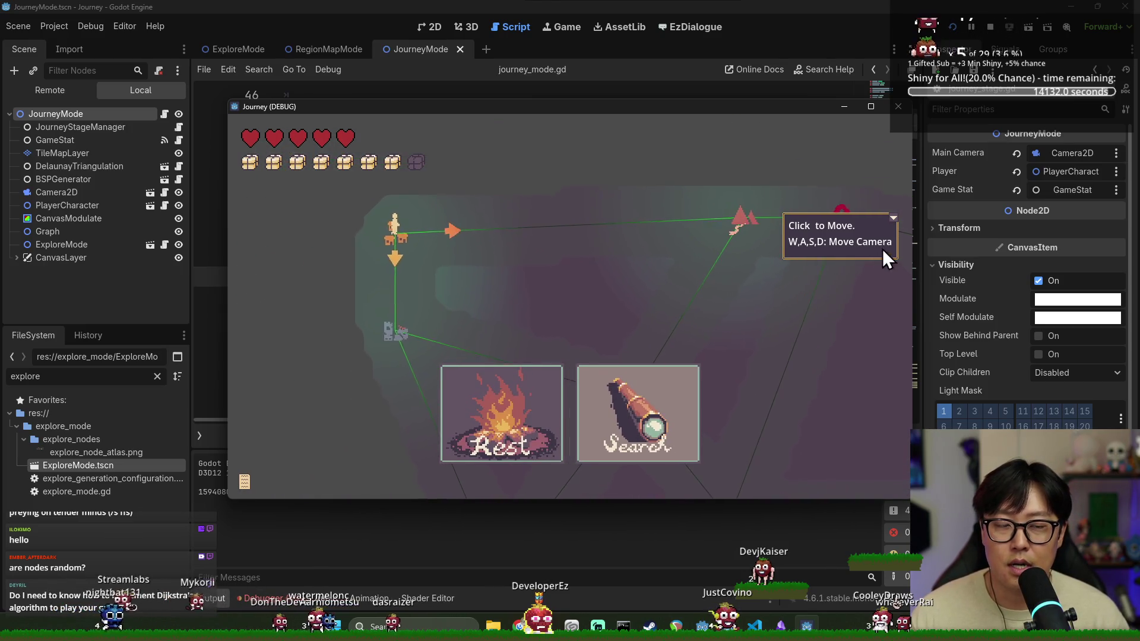
left_click(974, 41)
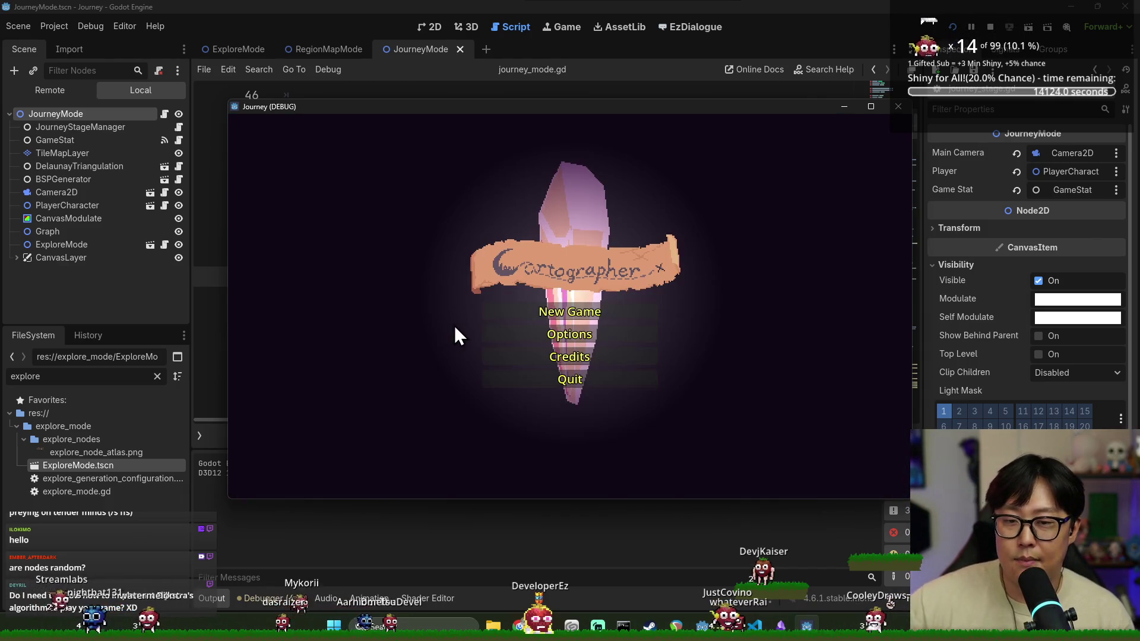
Step: Start a new Journey run, travel to the upper-right node, search it, then bring the editor forward
left_click(583, 313)
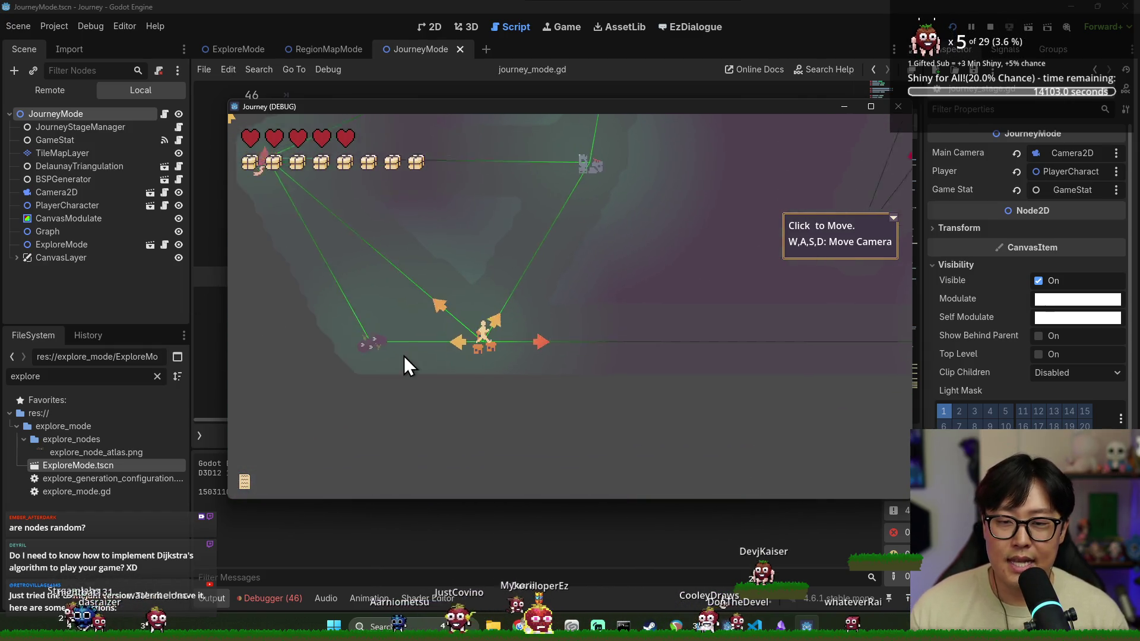
left_click(614, 219)
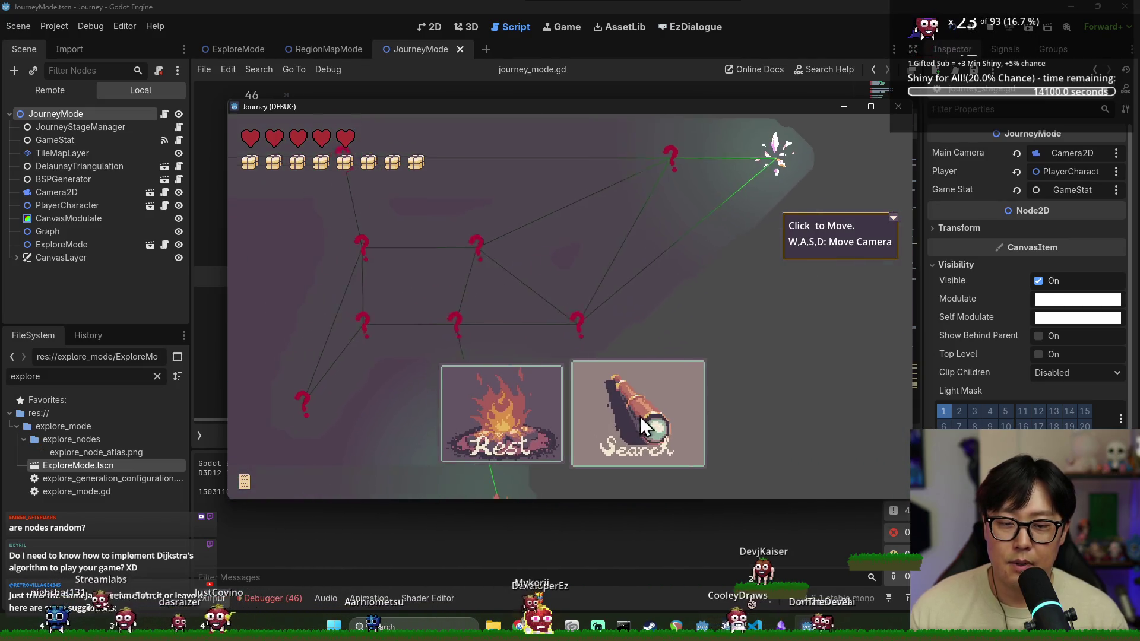
left_click(894, 218)
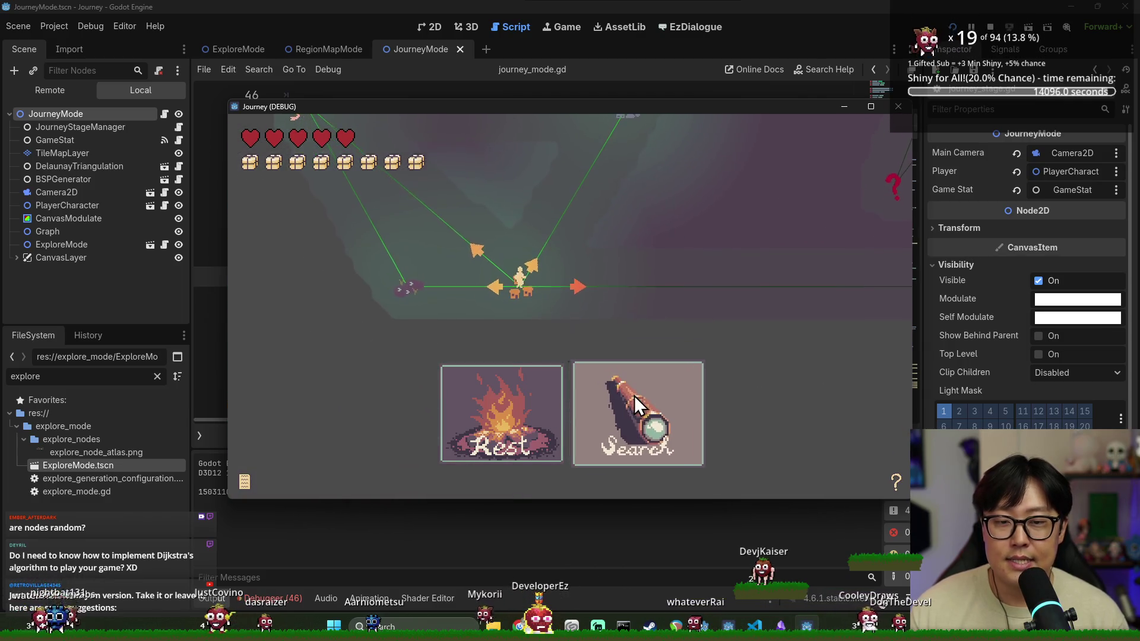
left_click(603, 413)
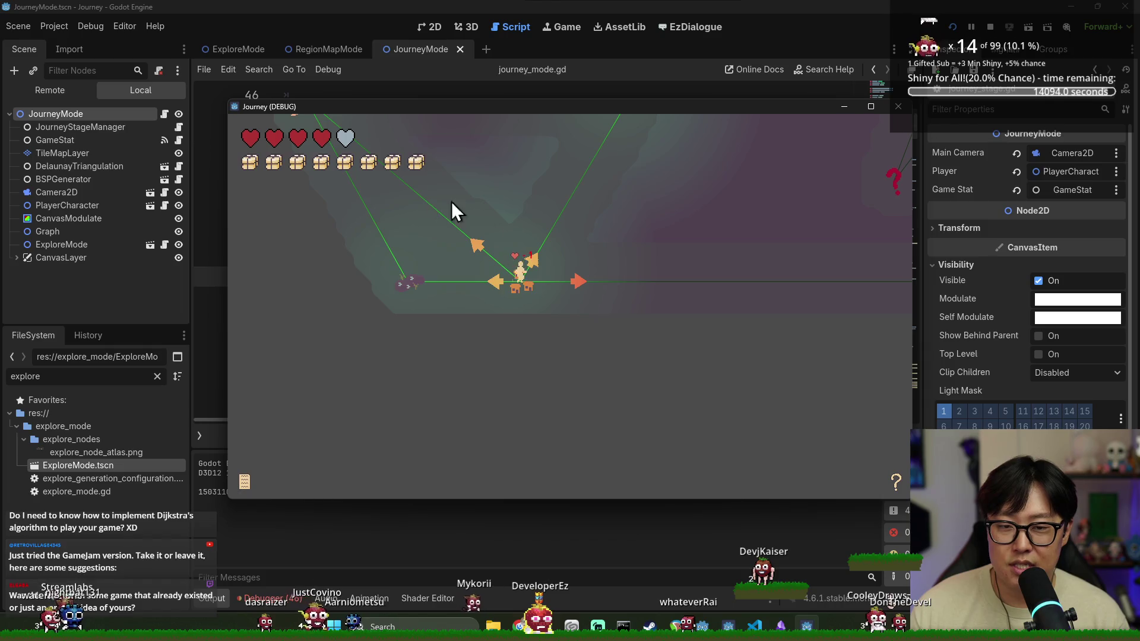
left_click(797, 9)
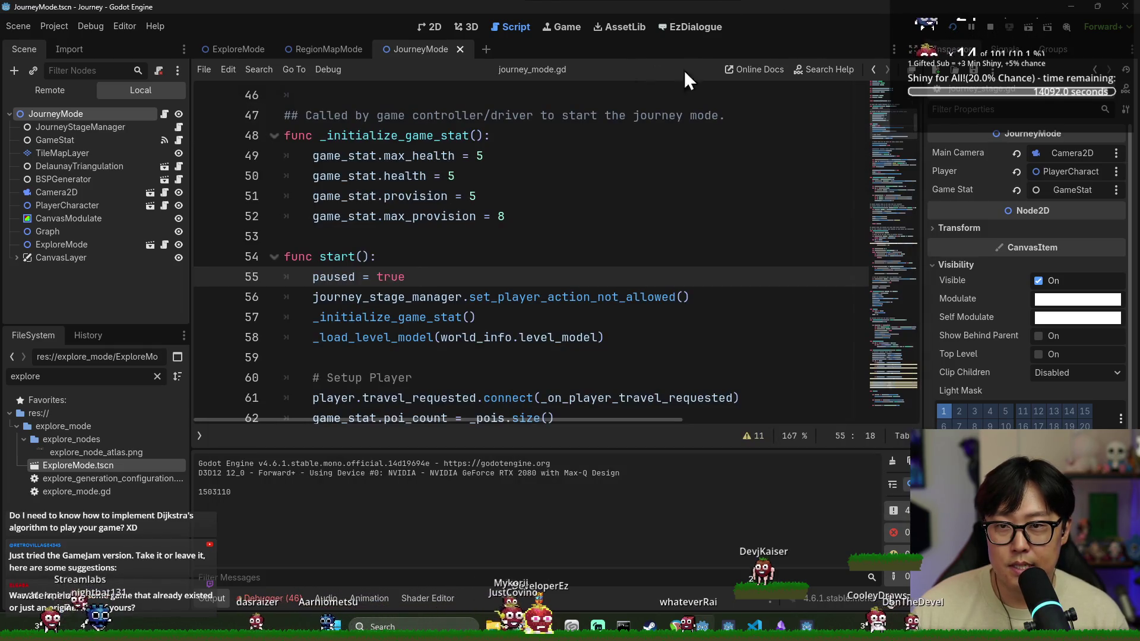
Step: Switch to explore_mode.gd and select start() through the limit_left camera line 20
left_click(231, 50)
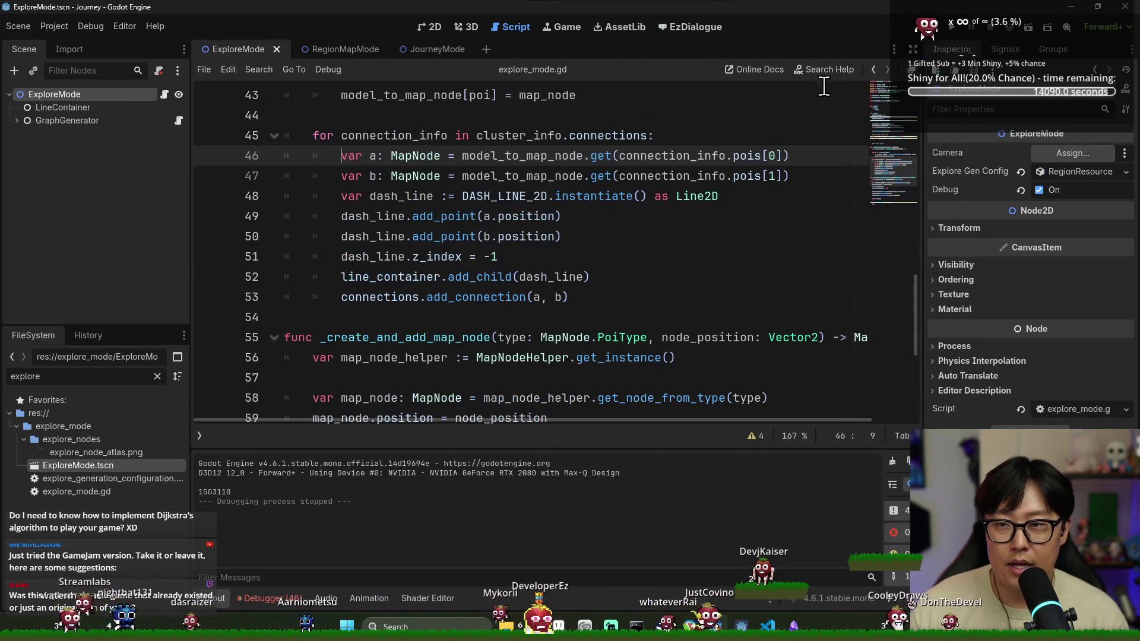
left_click(1013, 38)
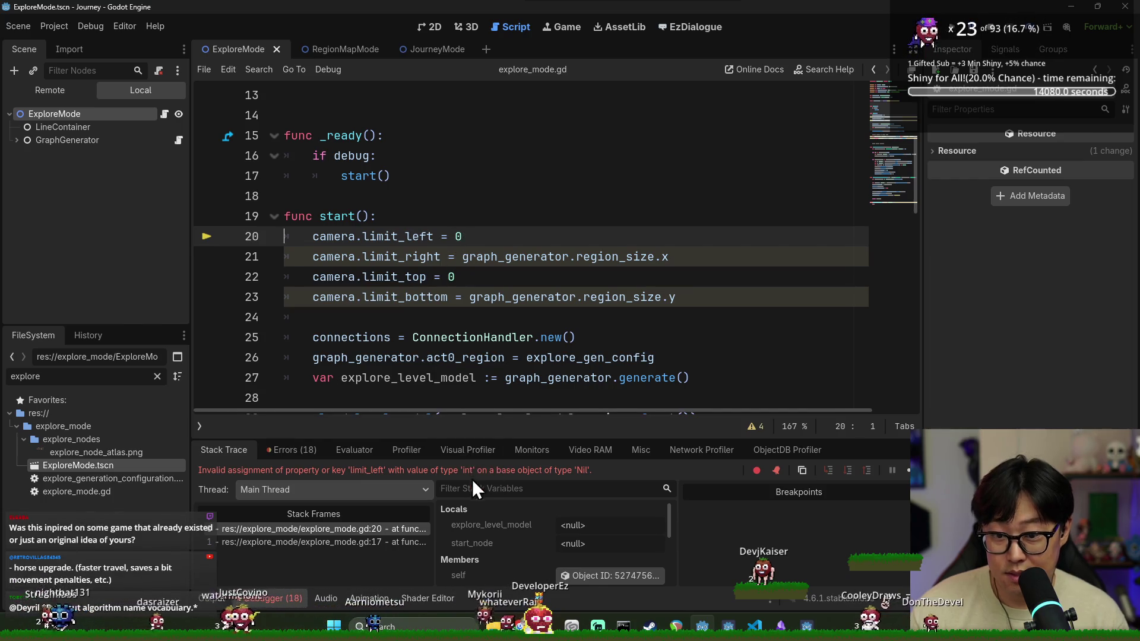
left_click(375, 241)
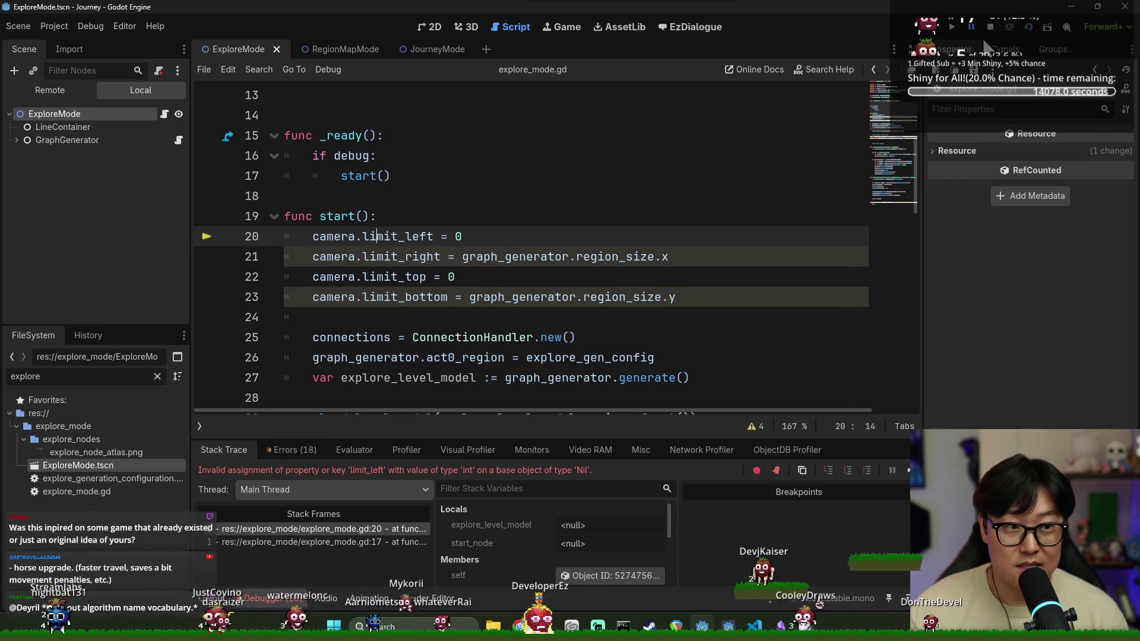
left_click_drag(341, 217, 341, 237)
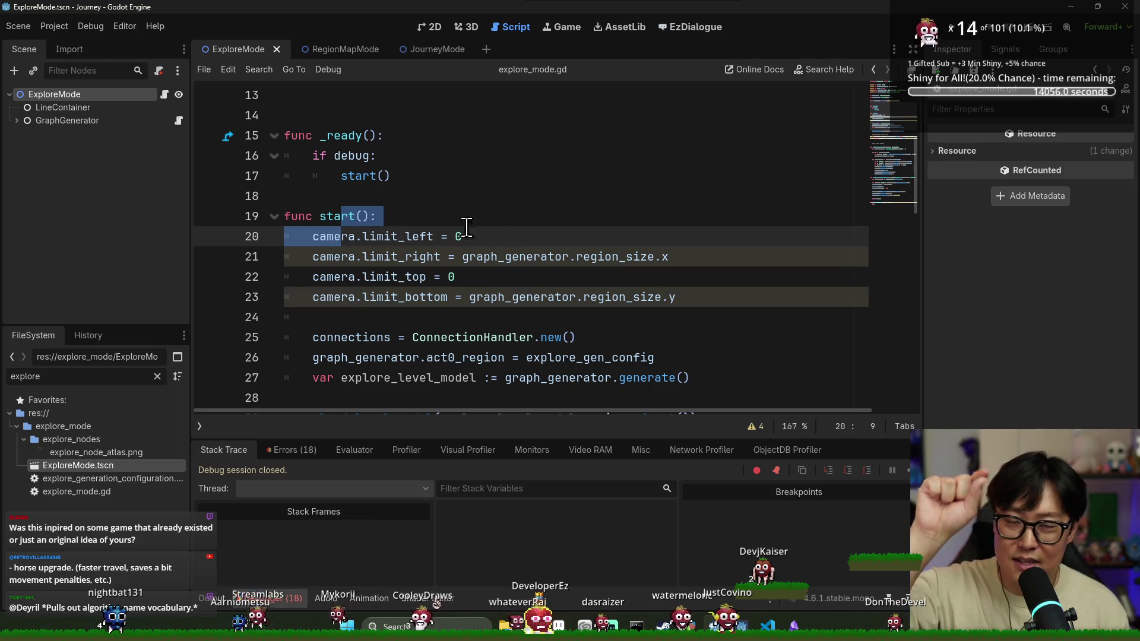
mouse_move(418, 288)
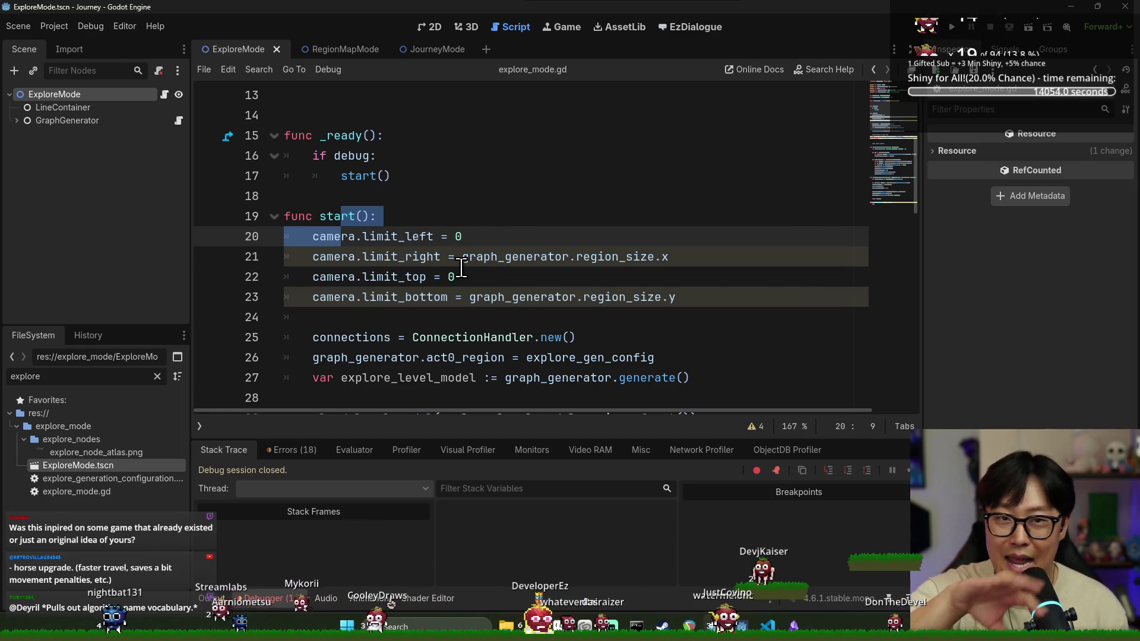